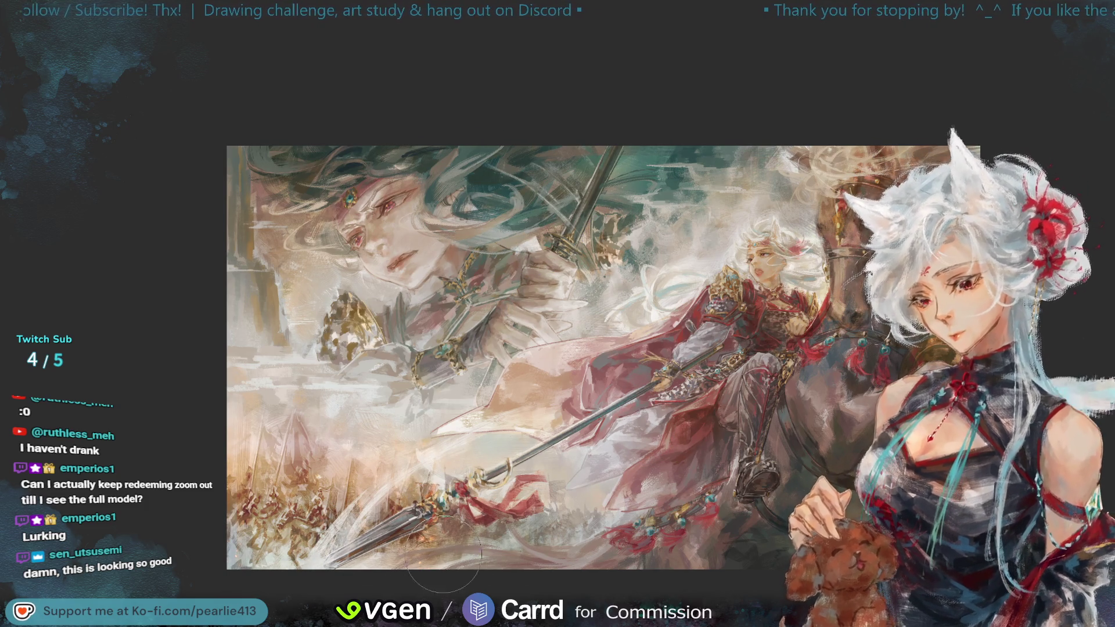
- Zoom out to fit the whole battle painting, then mirror it to check the composition
key("ctrl+minus")
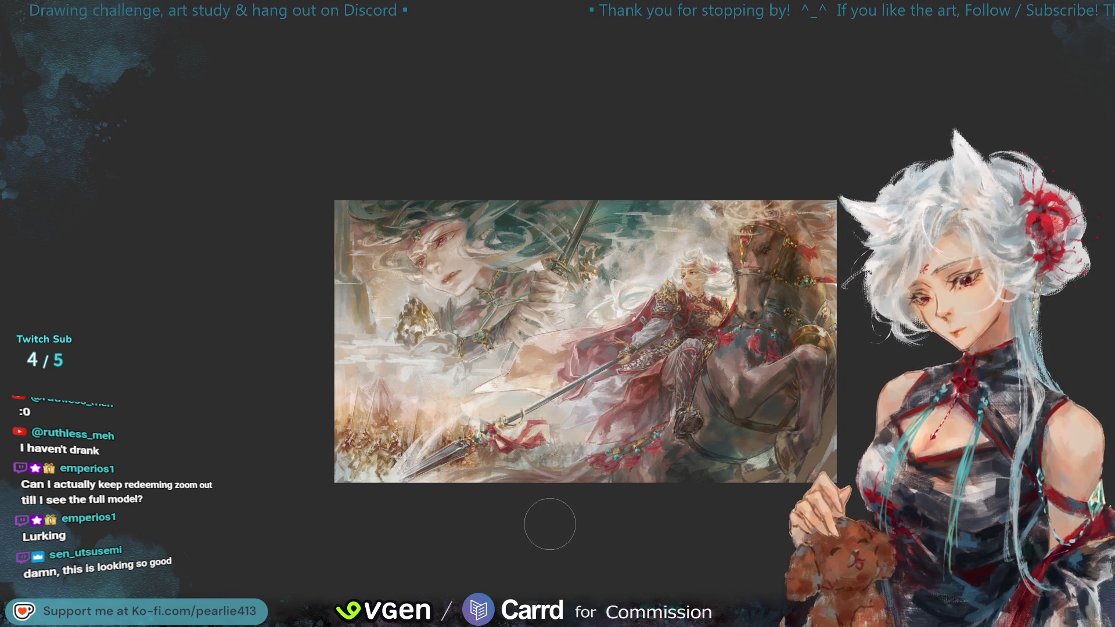
key("h")
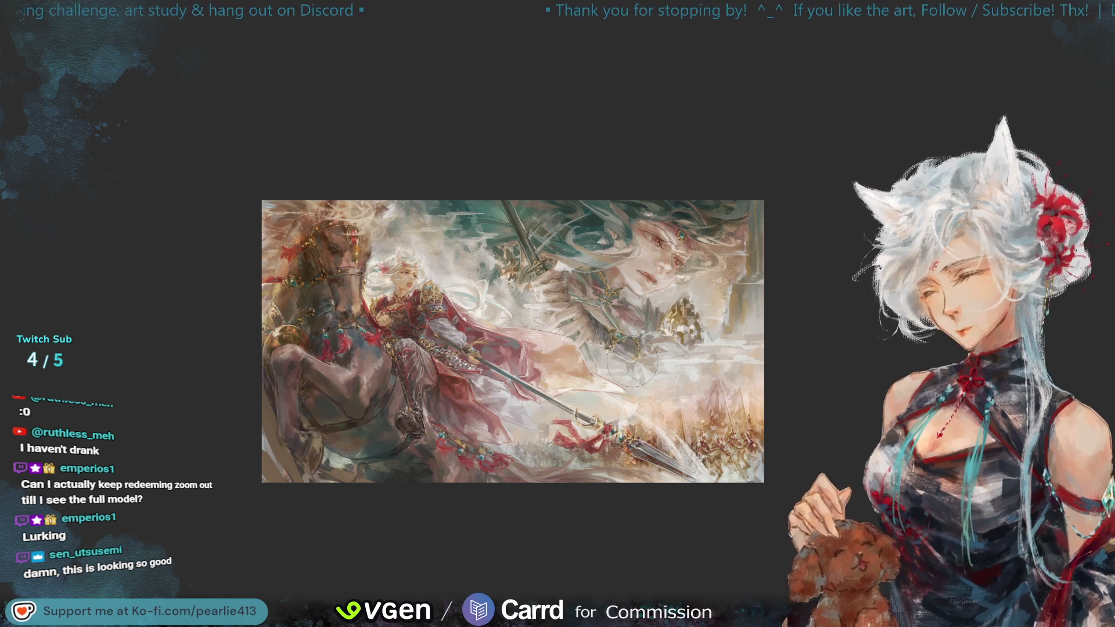
- Lighten the mist near the spear tip and along the shaft, then flip back to normal
left_click_drag(715, 469, 639, 439)
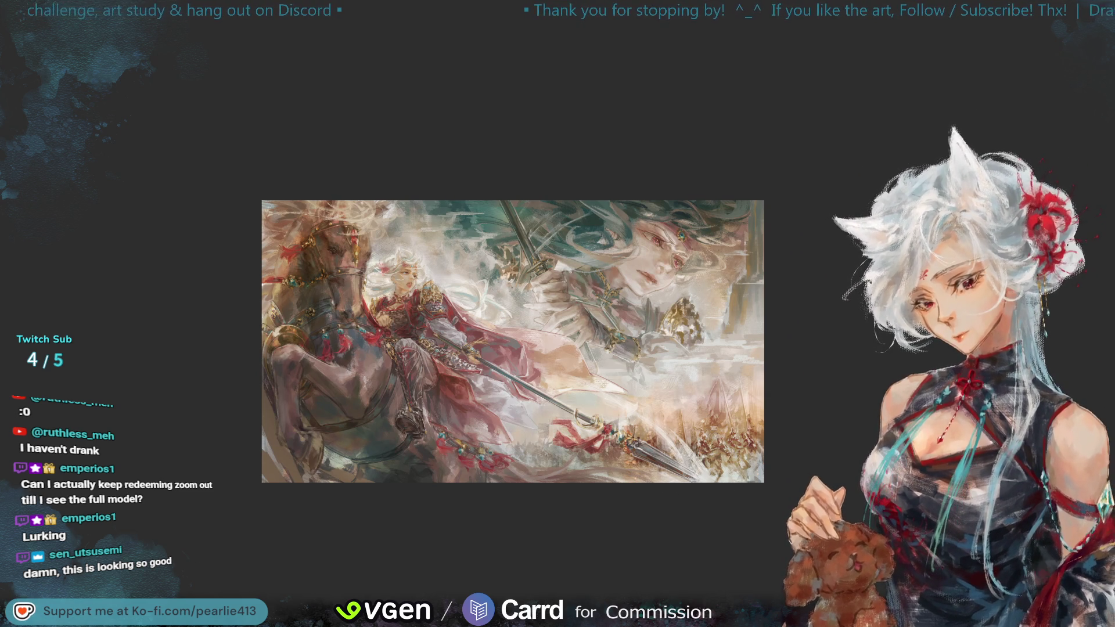
mouse_move(500, 409)
left_mouse_down()
mouse_move(594, 396)
mouse_move(517, 418)
mouse_move(567, 402)
left_mouse_up()
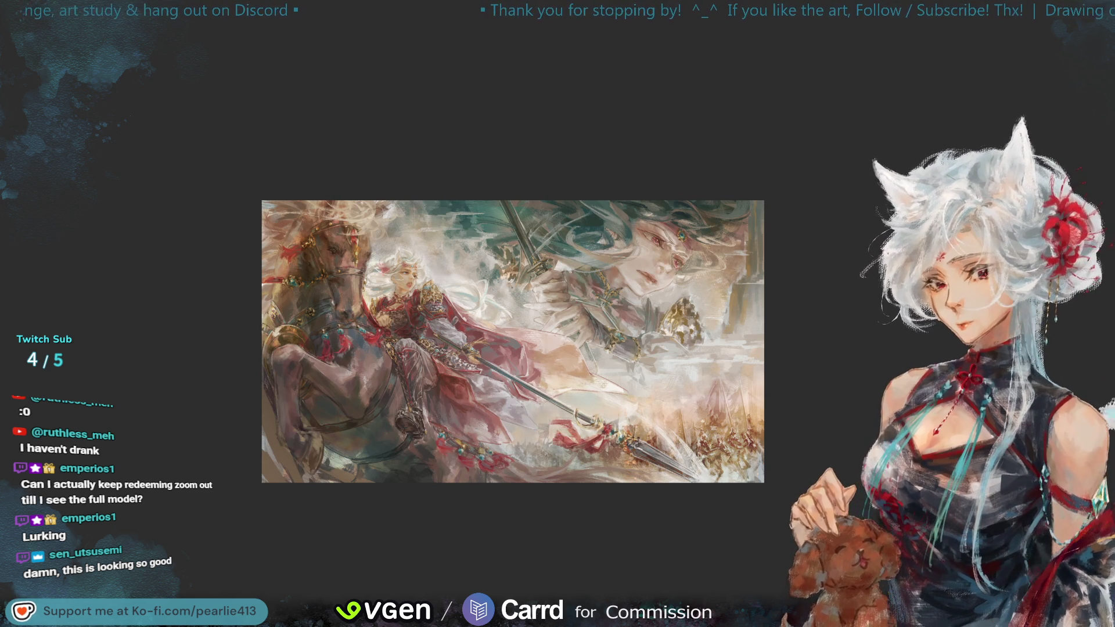
key("m")
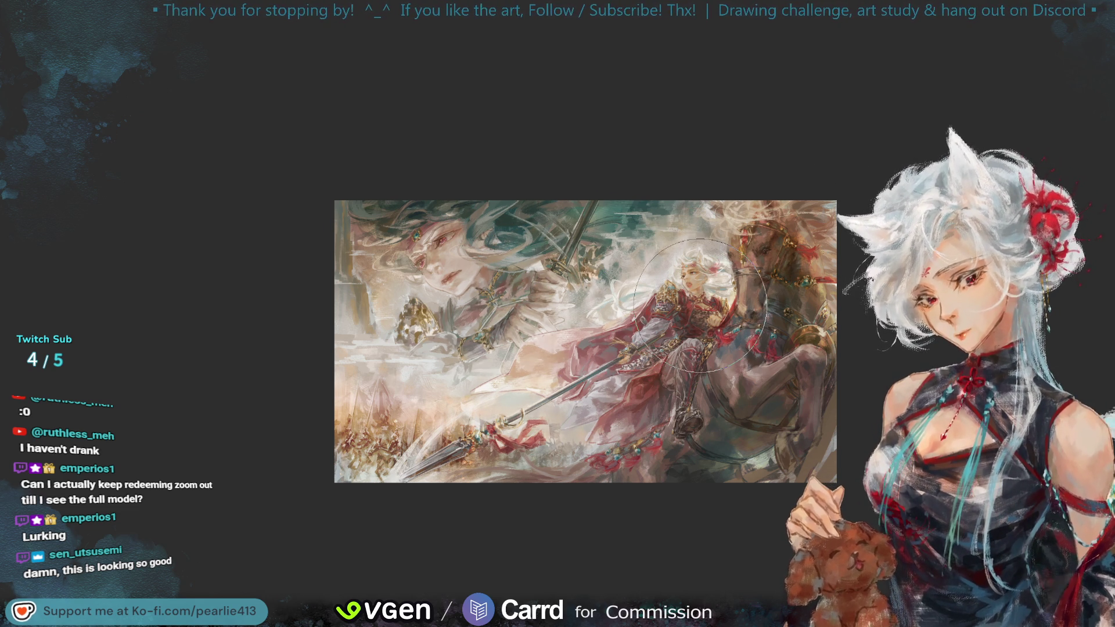
- Brighten the clouds around the rider's head, compare mirrored and normal views, then zoom in
mouse_move(716, 299)
left_mouse_down()
mouse_move(702, 266)
mouse_move(721, 260)
left_mouse_up()
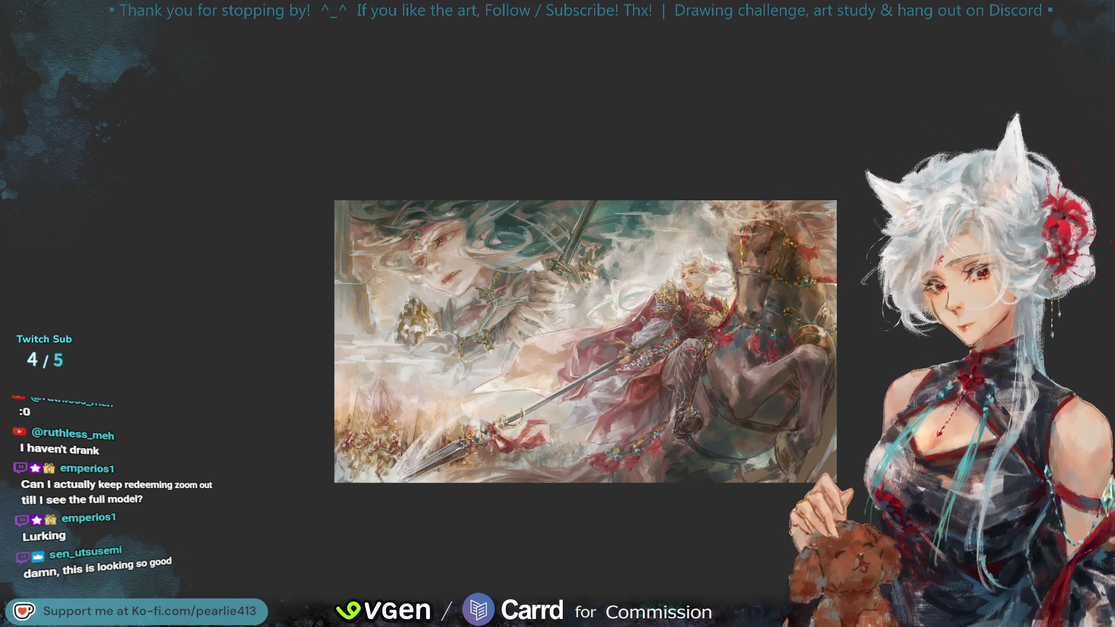
key("h")
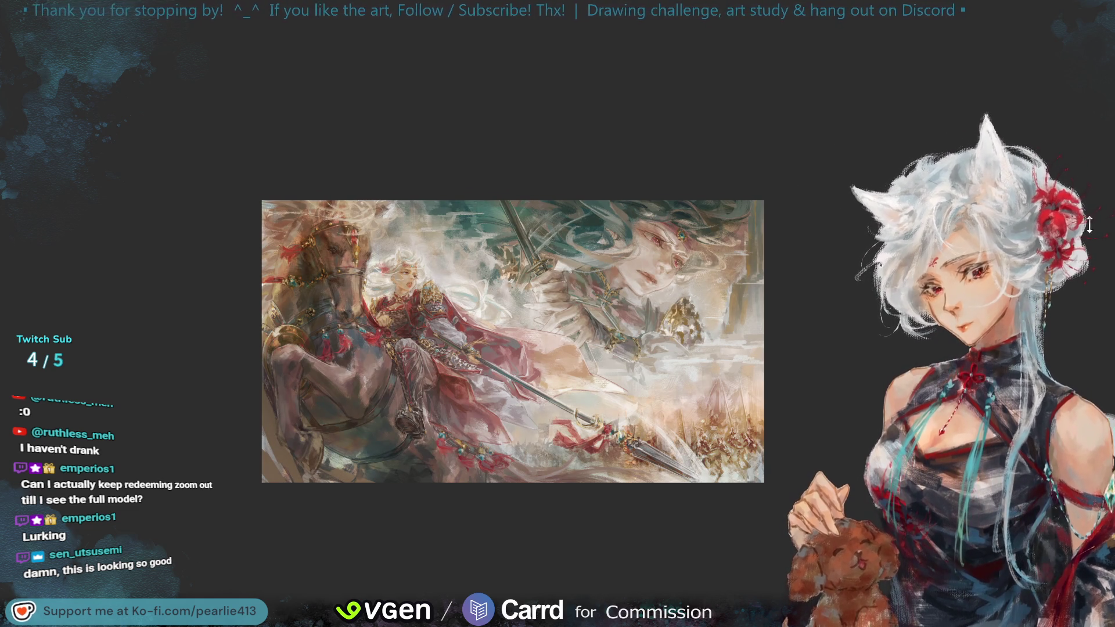
key("h")
key("h")
key("ctrl+plus")
key("ctrl+plus")
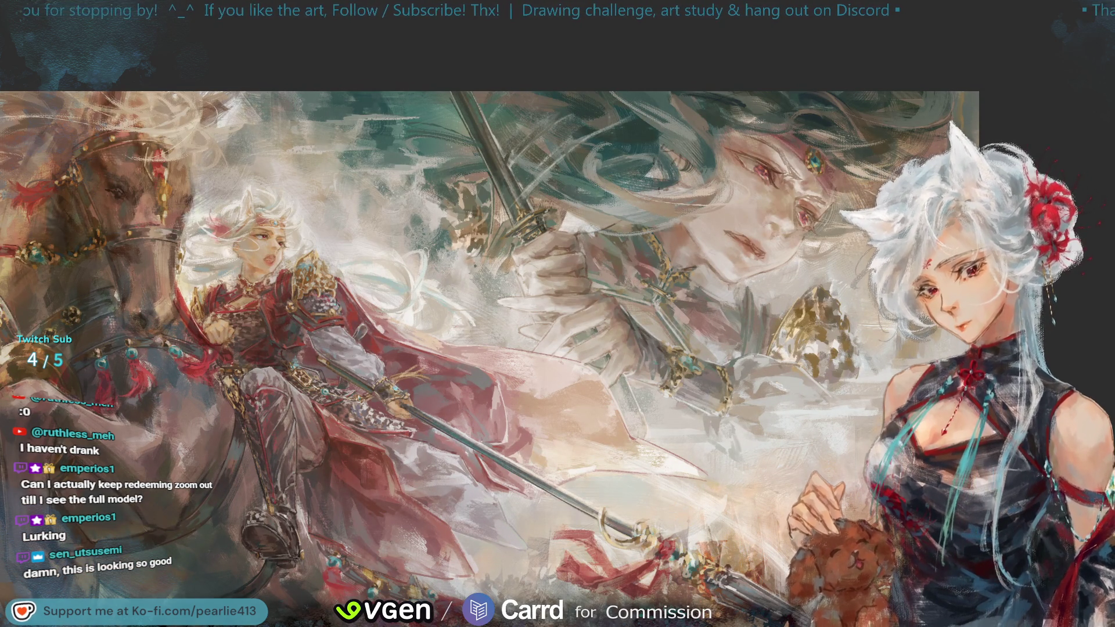
scroll(1097, 78, "up", 5)
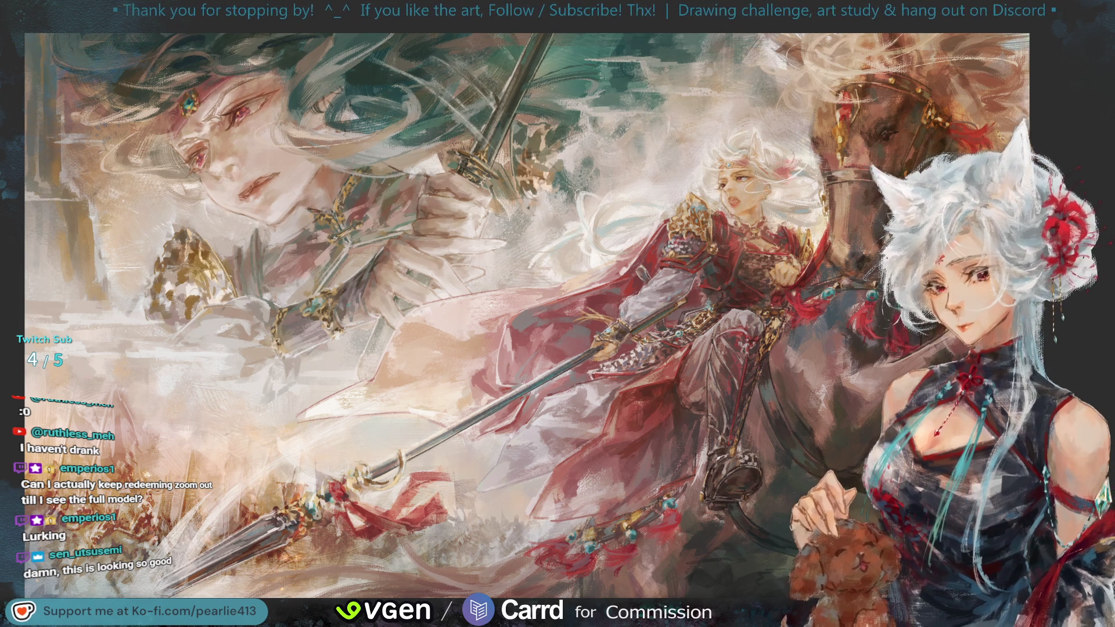
- Pan away, zoom out to the full canvas, and toggle the mirrored view on and off
scroll(1099, 89, "down", 3)
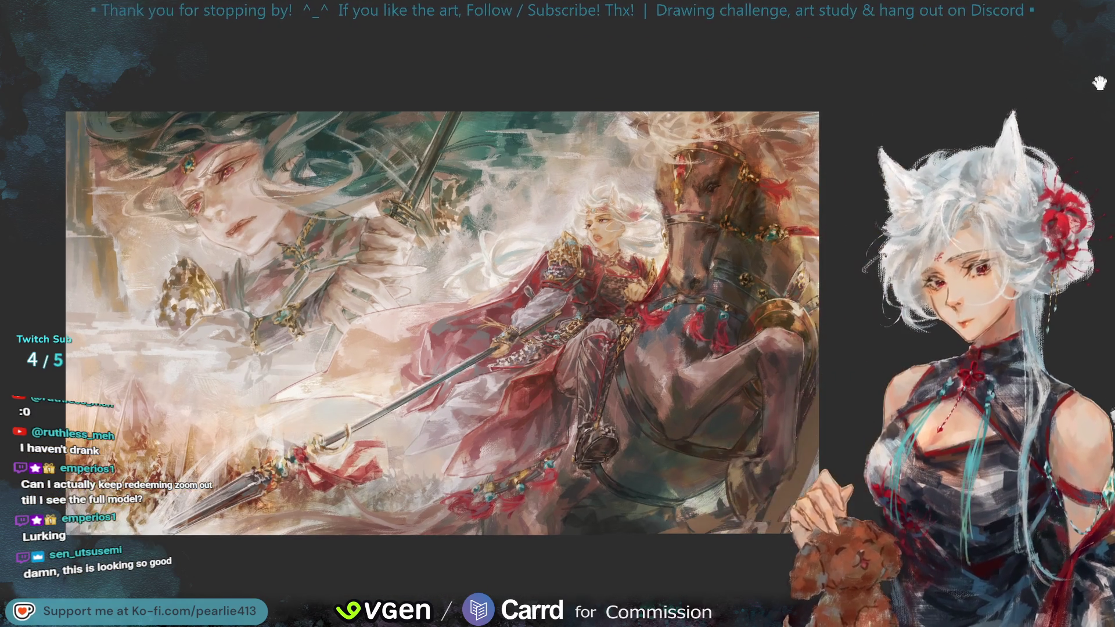
scroll(1087, 114, "left", 2)
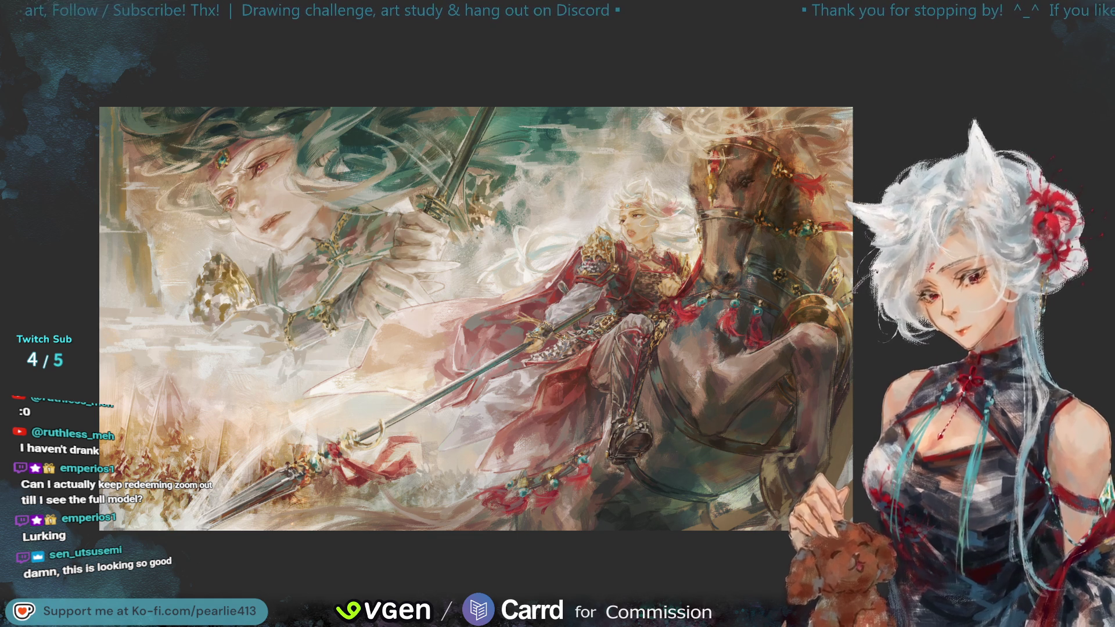
key("ctrl+minus")
key("h")
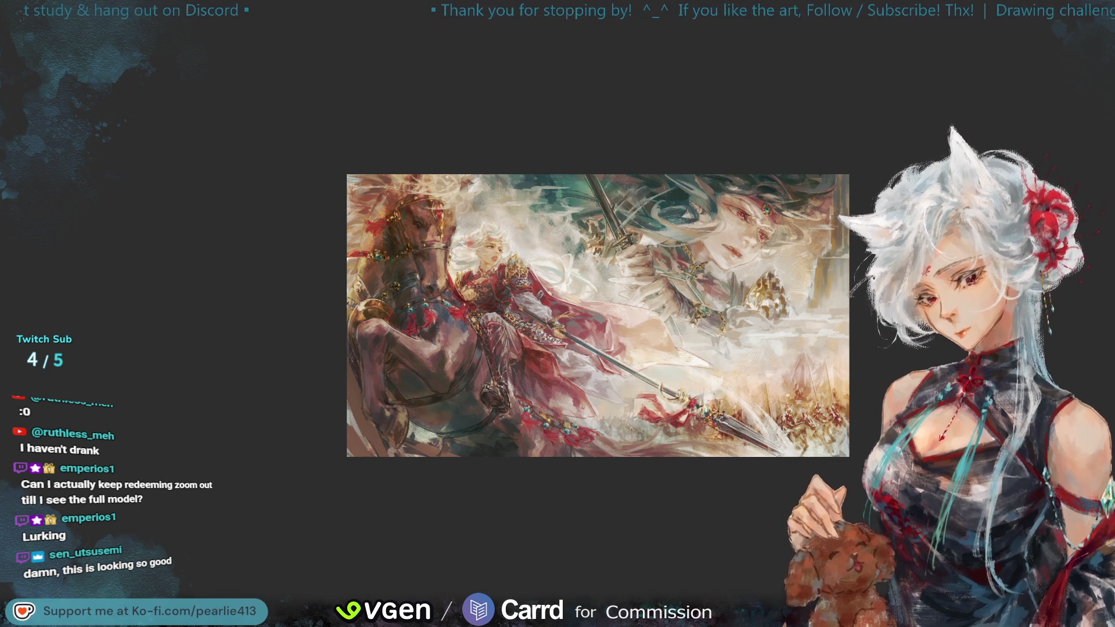
key("h")
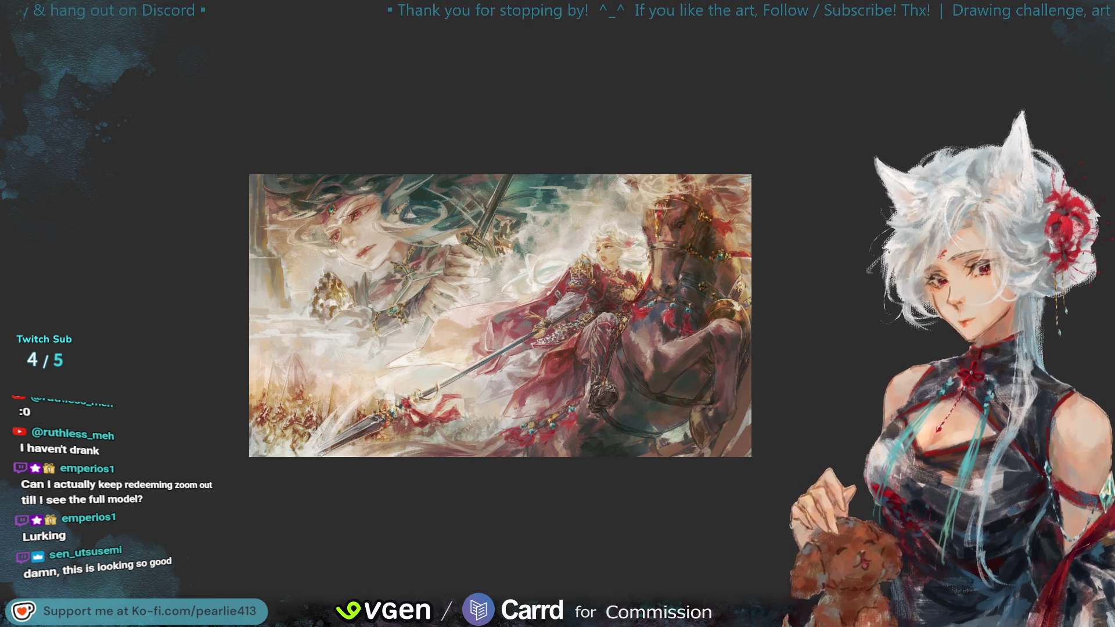
- Zoom in on the canvas around the rider and horse
key("ctrl+plus")
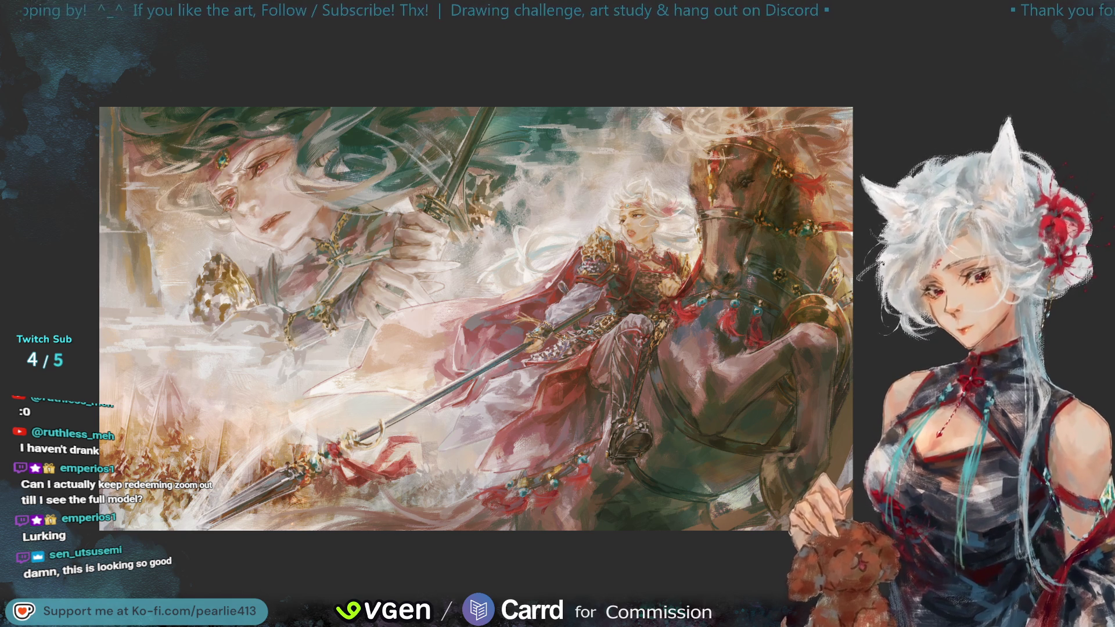
key("ctrl+minus")
key("h")
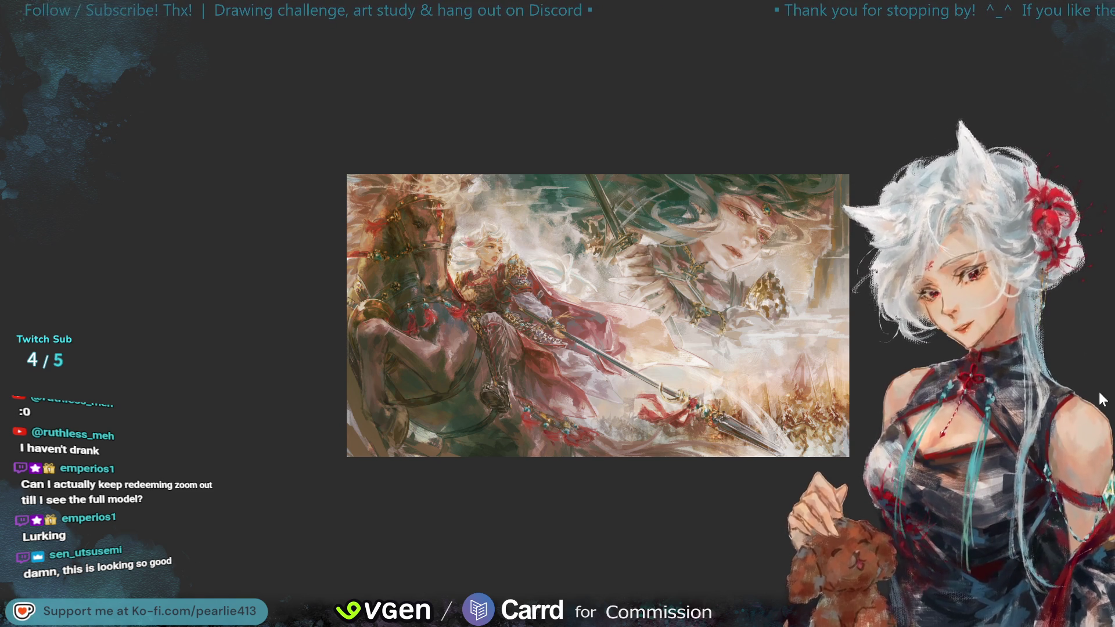
- Unflip the canvas, zoom in on the figures, then zoom back out
key("h")
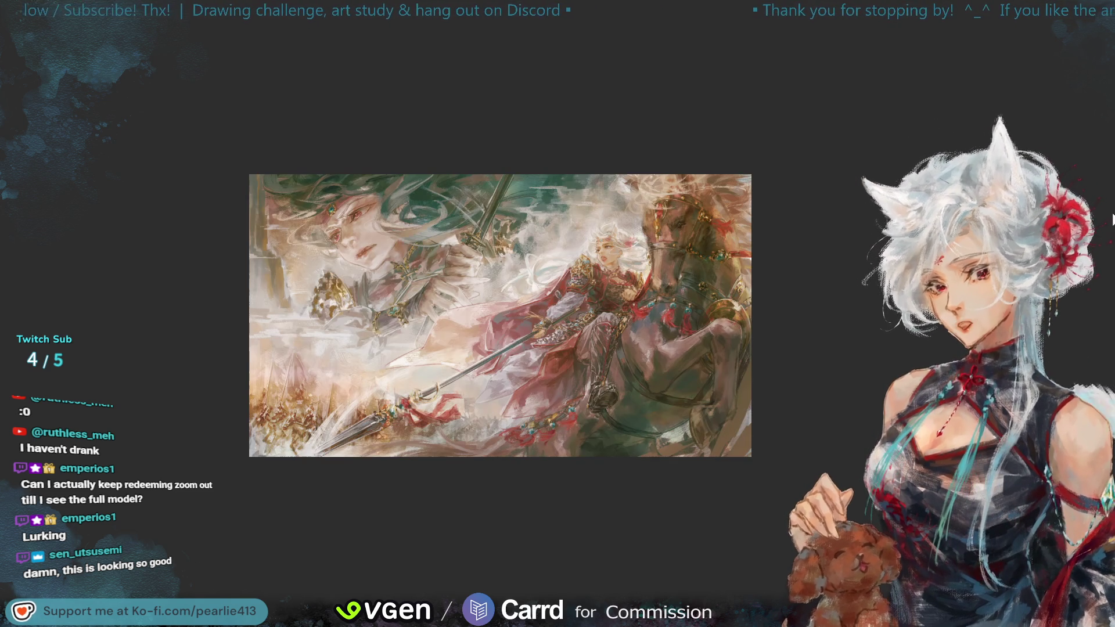
key("ctrl+plus")
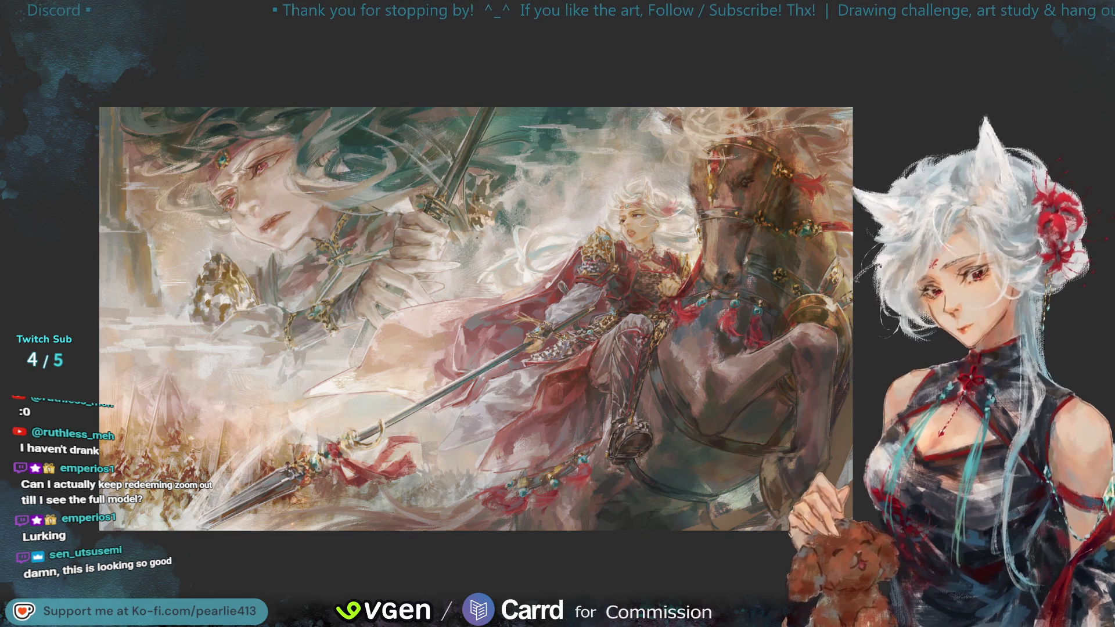
key("ctrl+minus")
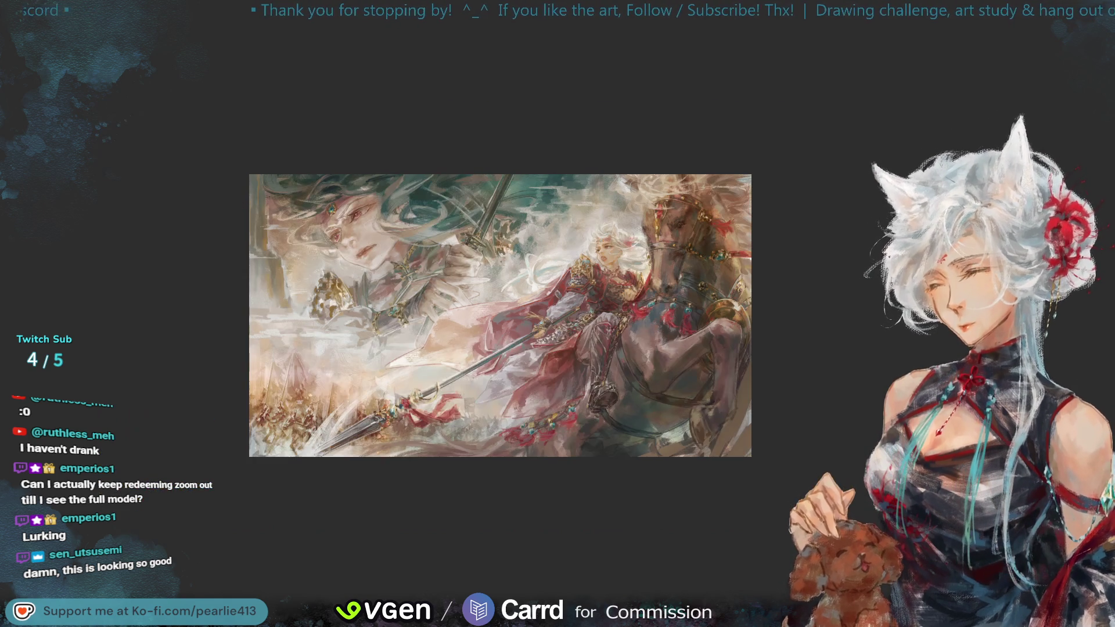
- Mirror the canvas so the rider sits on the left
key("h")
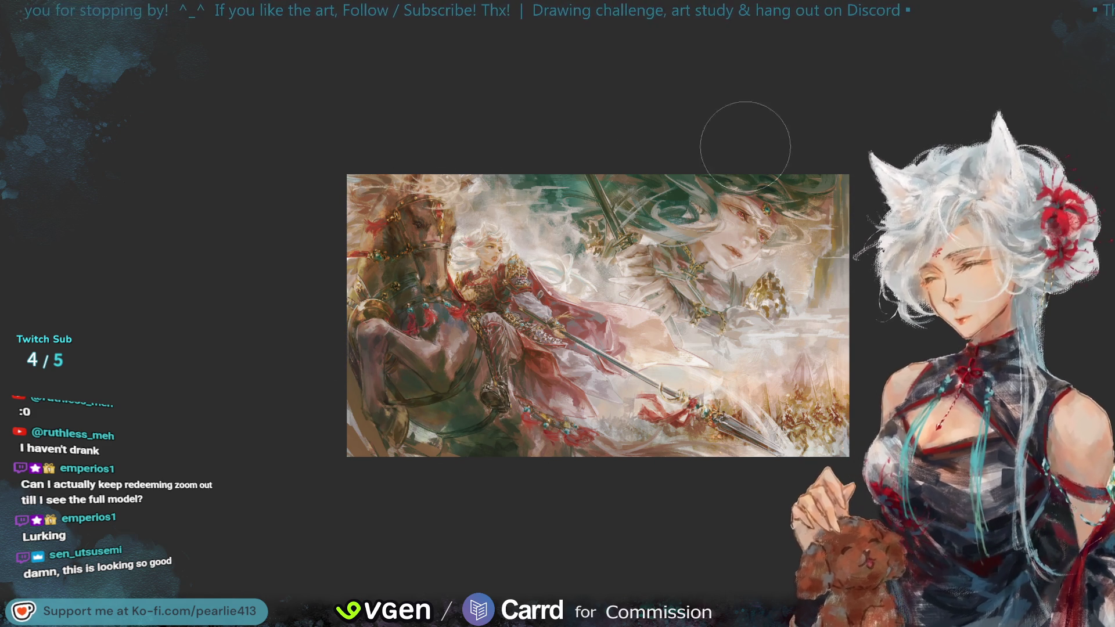
key("h")
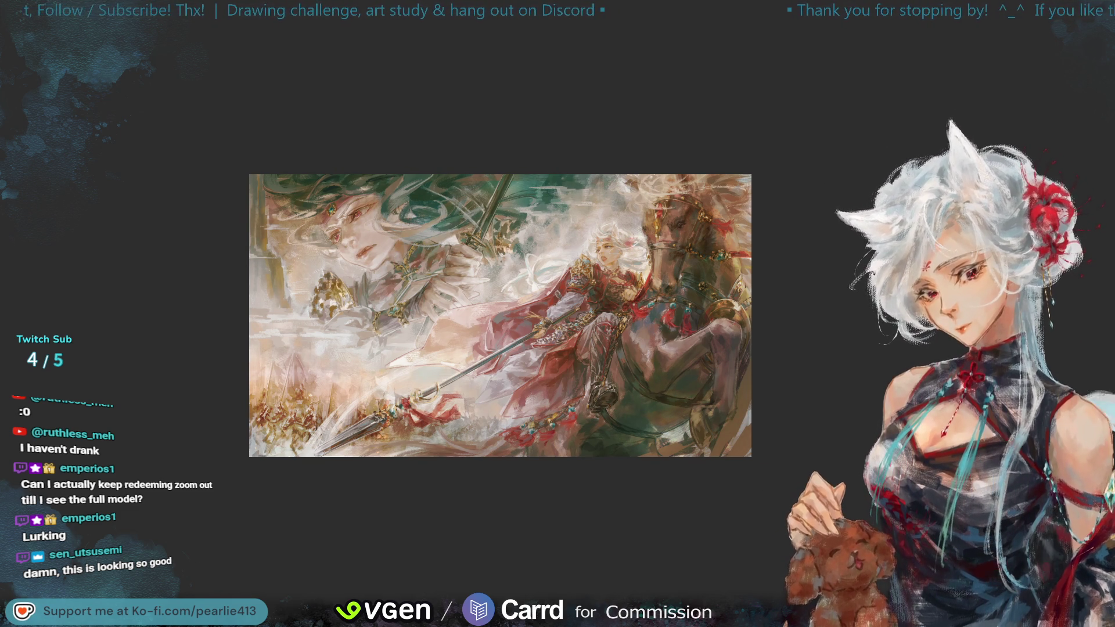
key("ctrl+plus")
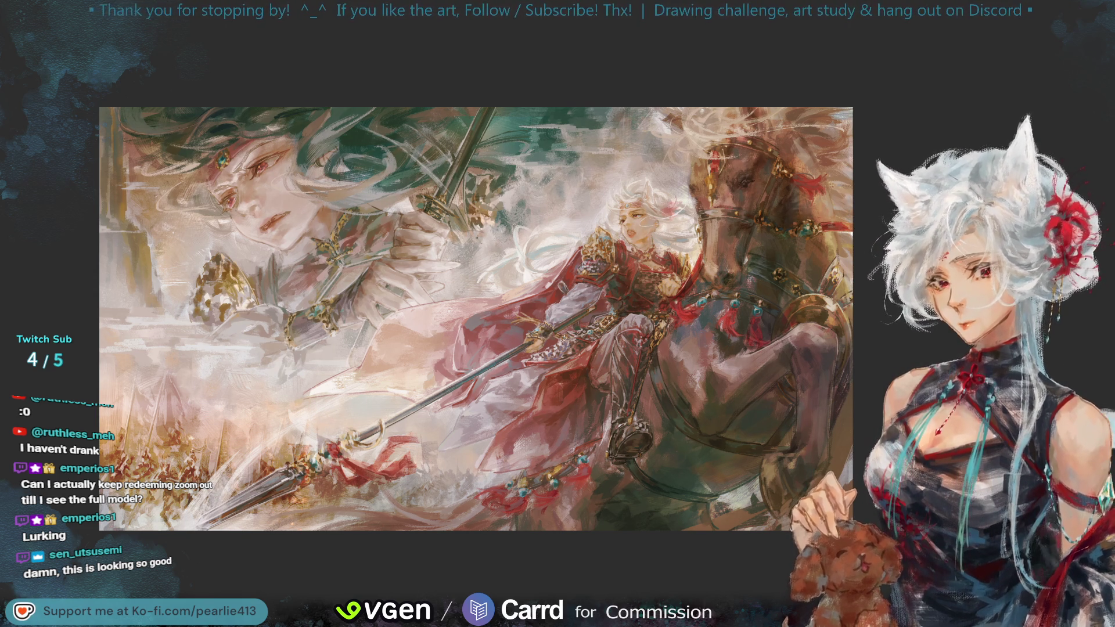
key("h")
key("minus")
key("minus")
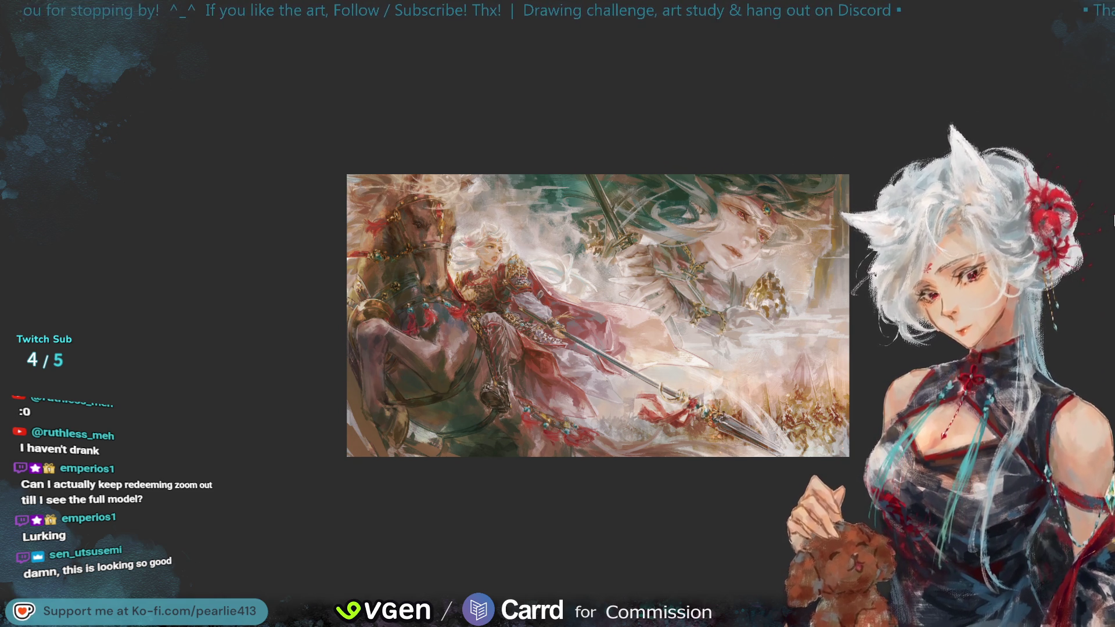
key("h")
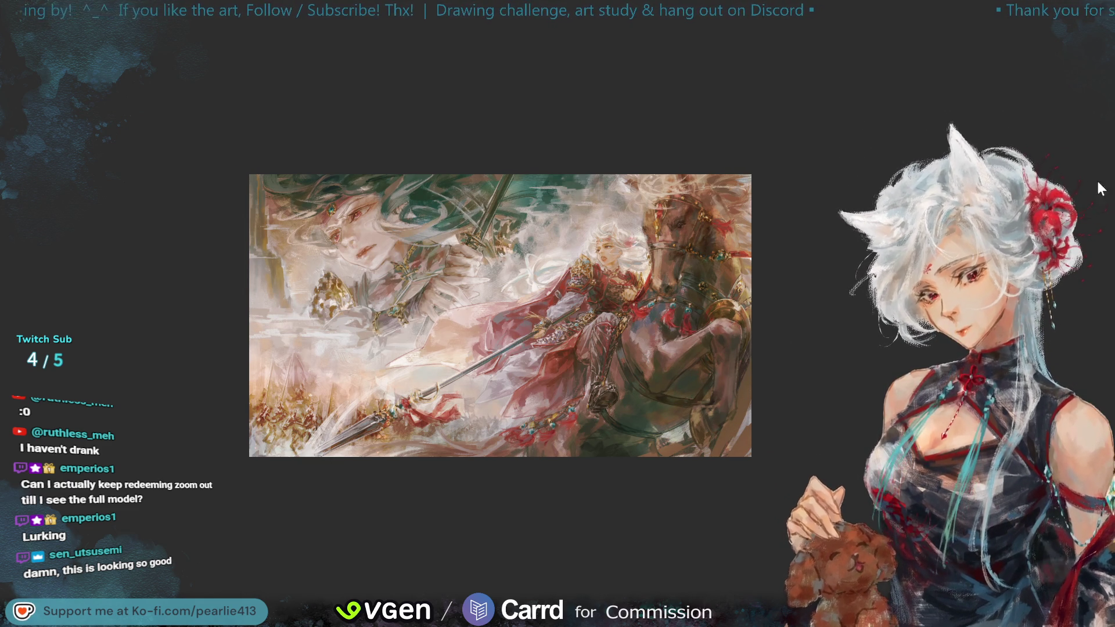
key("ctrl+0")
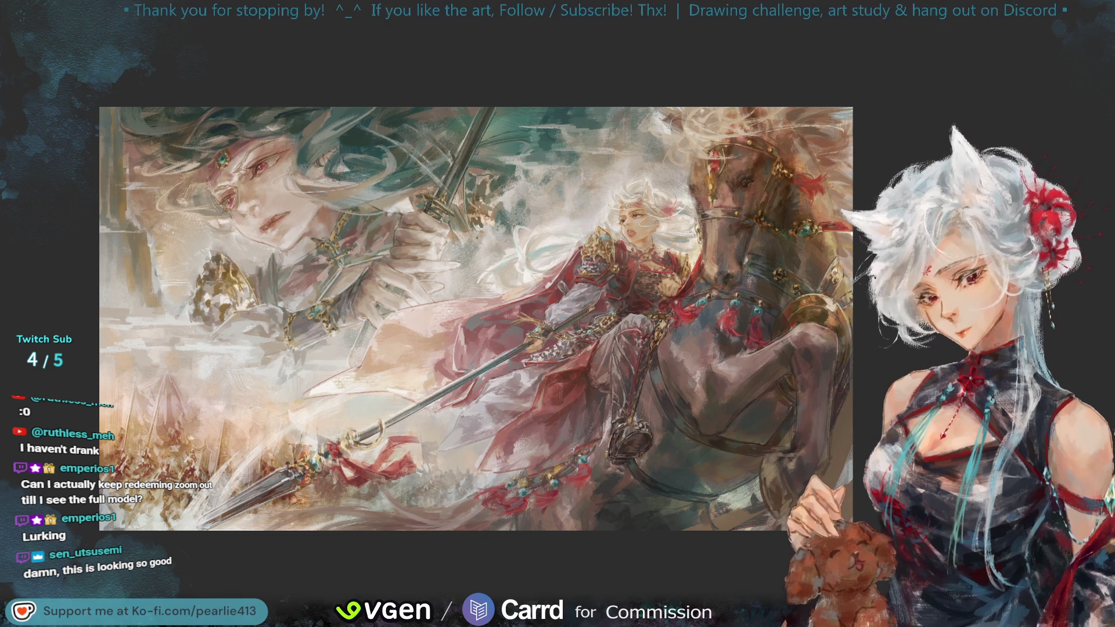
scroll(1062, 79, "up", 2)
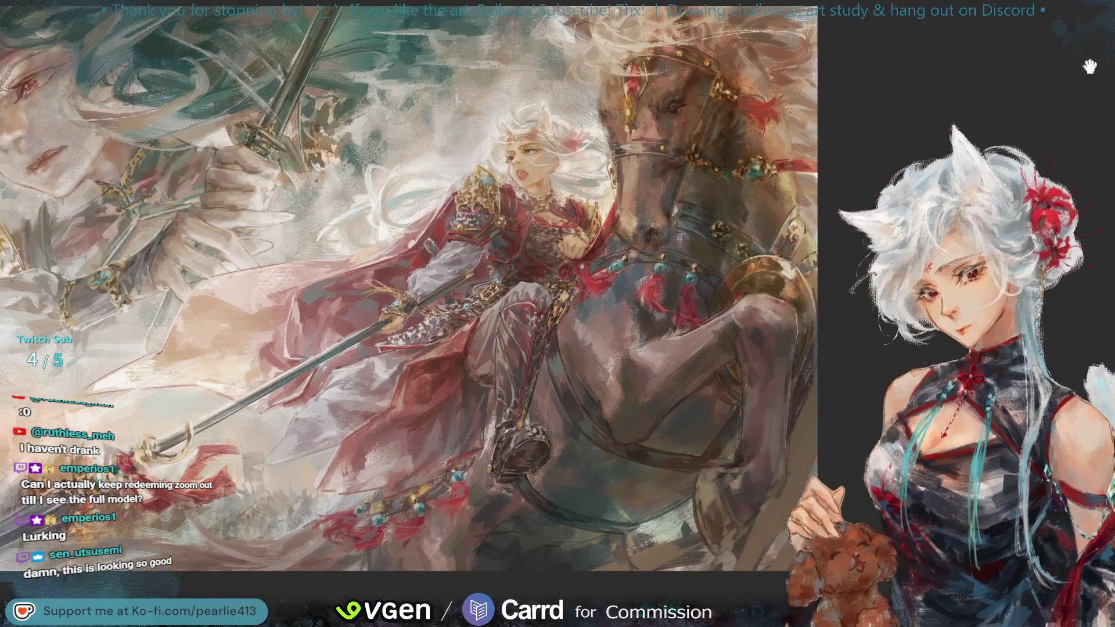
- Sample the brown from the horse's body with the eyedropper
left_click_drag(713, 490, 732, 499)
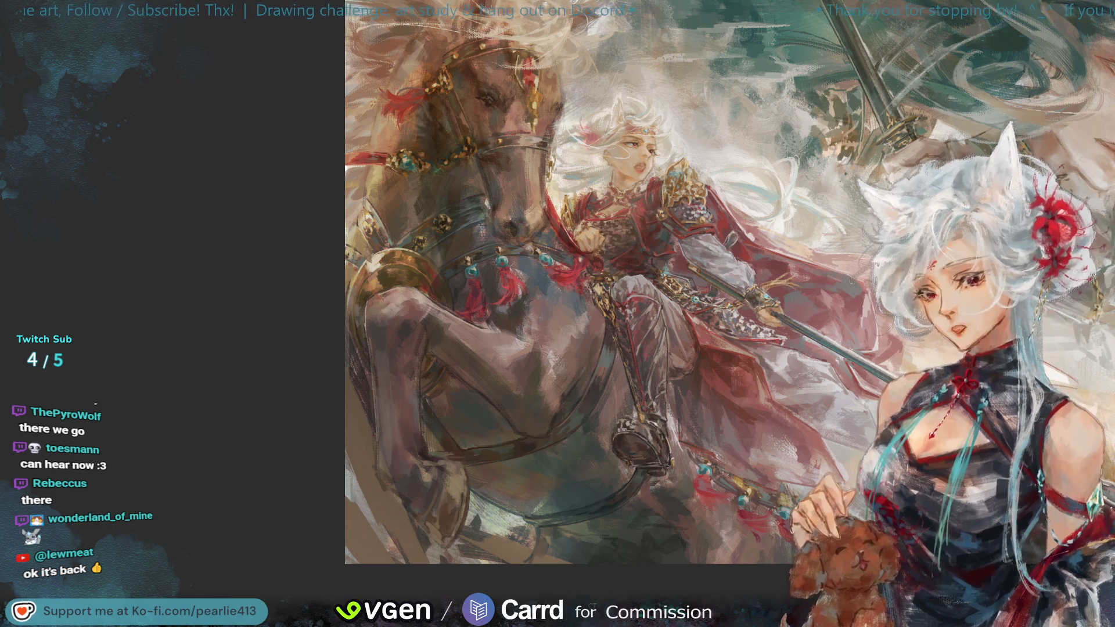
- Pan the view across the painting over the rider and horse
left_click_drag(1022, 35, 1099, 72)
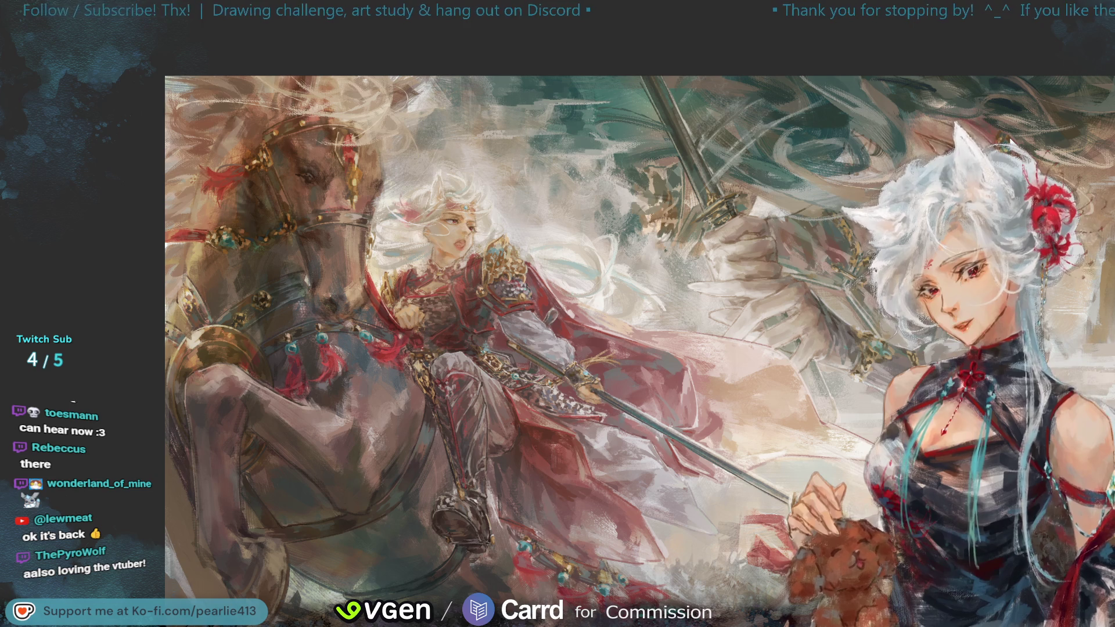
left_click_drag(1027, 104, 1042, 68)
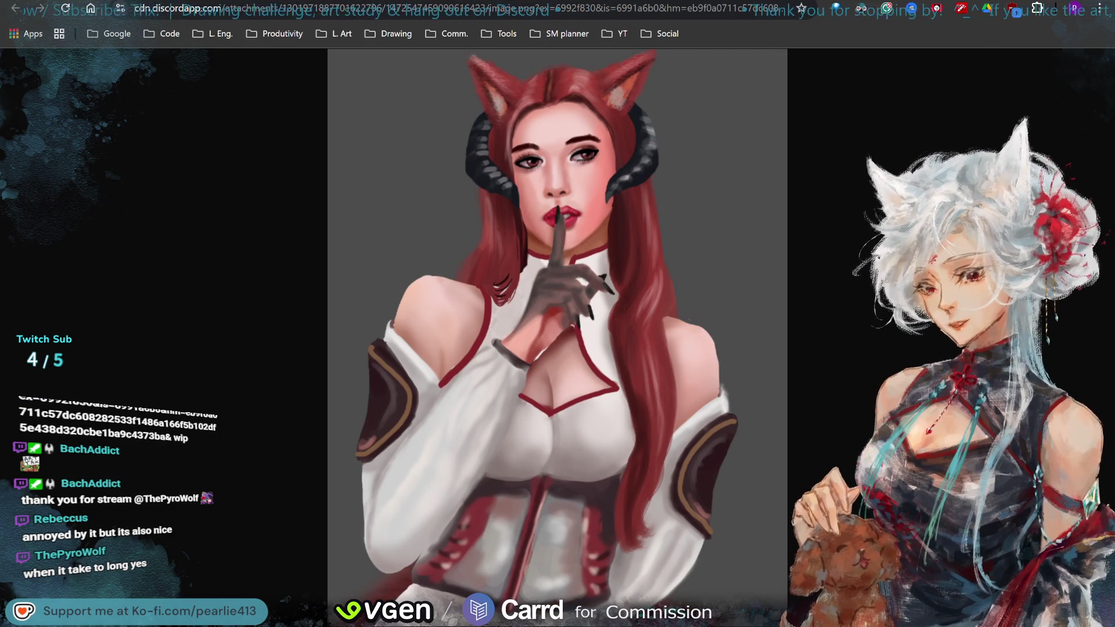
key("ctrl+Tab")
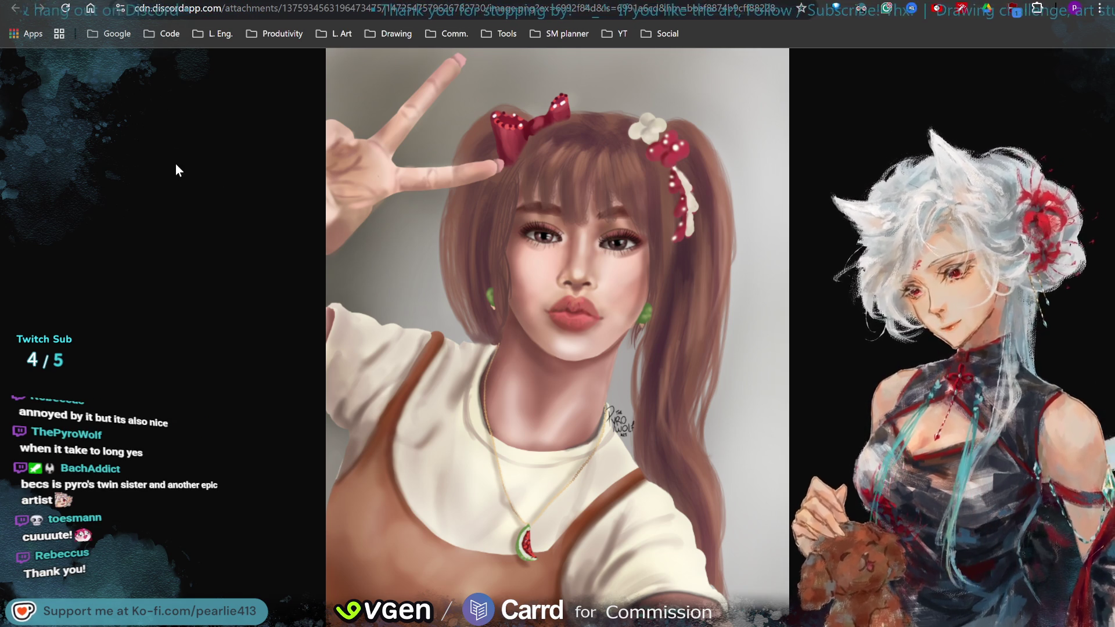
key("ctrl+Tab")
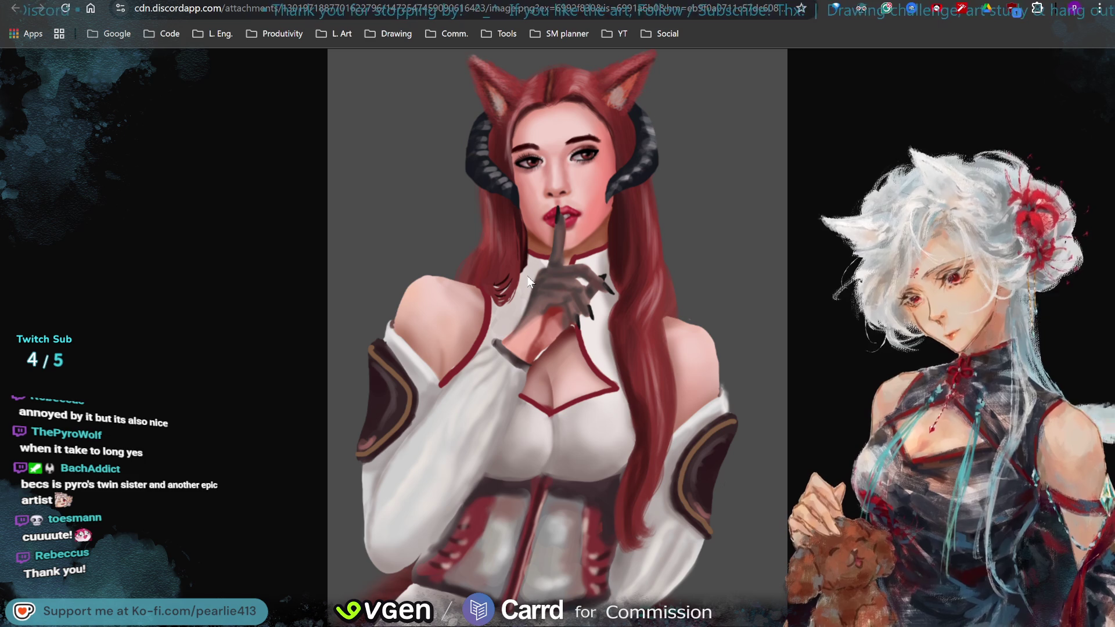
key("ctrl+Tab")
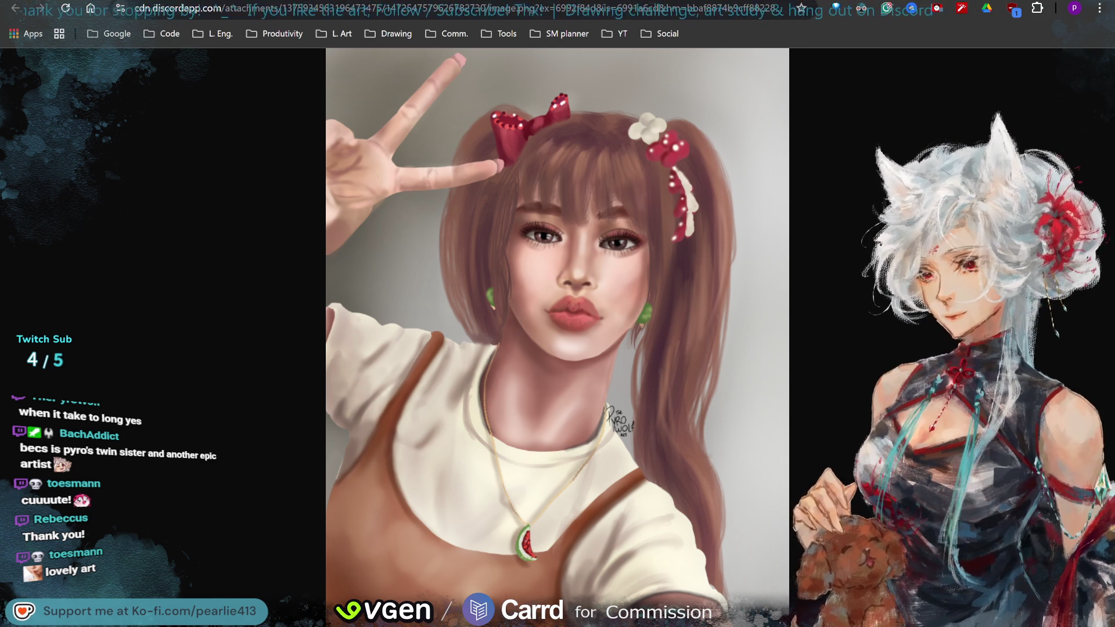
key("ctrl+Tab")
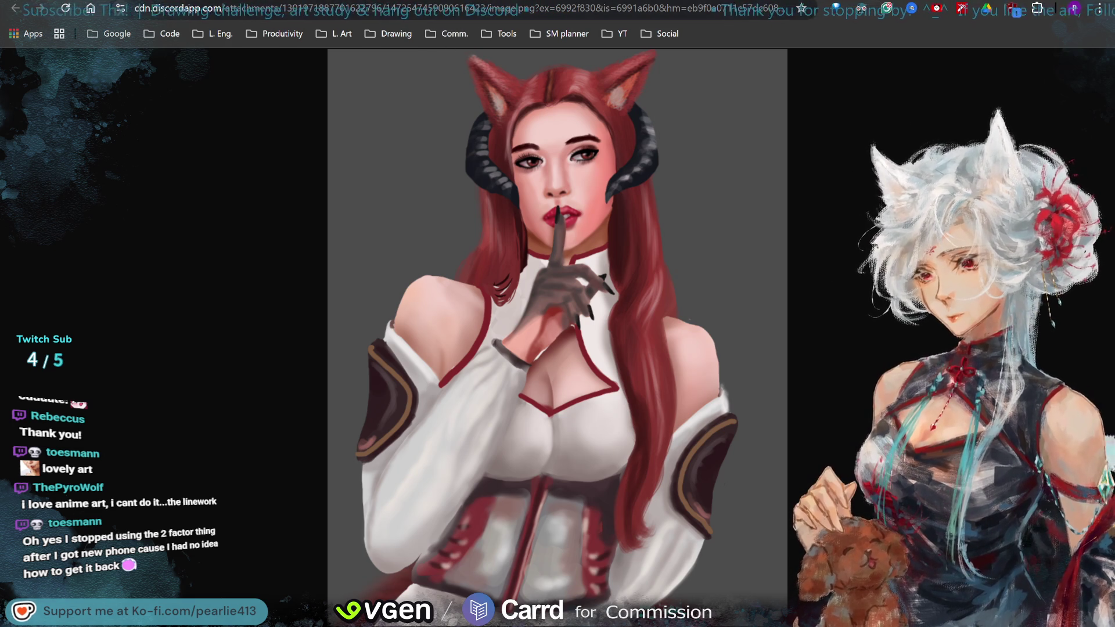
- Switch back and forth between the peace-sign girl and red-haired fox-girl paintings
key("ctrl+Tab")
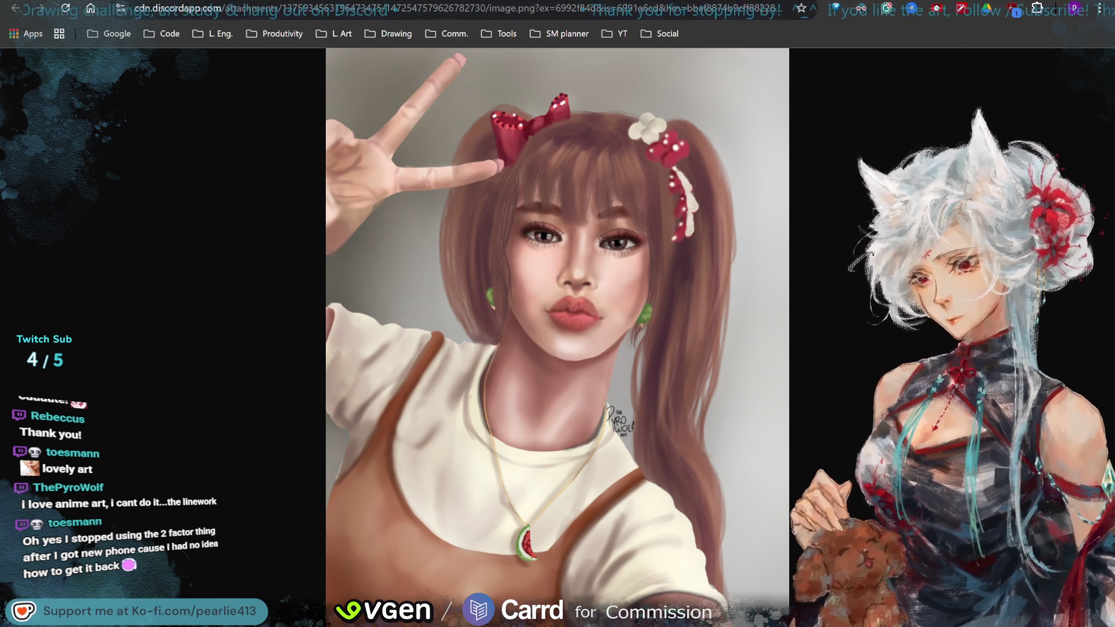
key("ctrl+Tab")
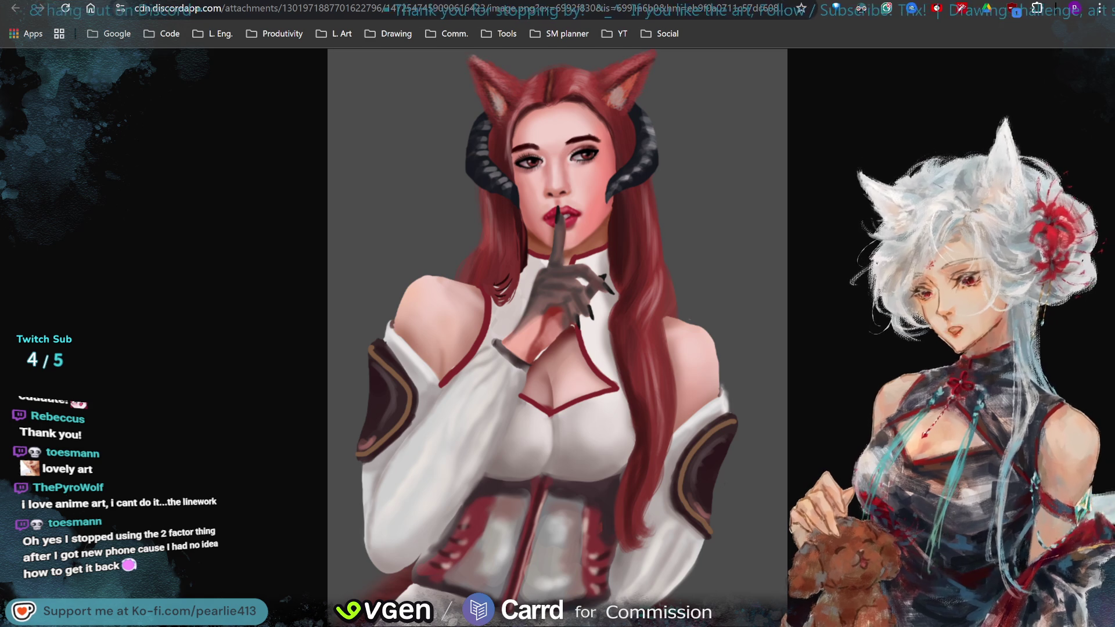
key("ctrl+Tab")
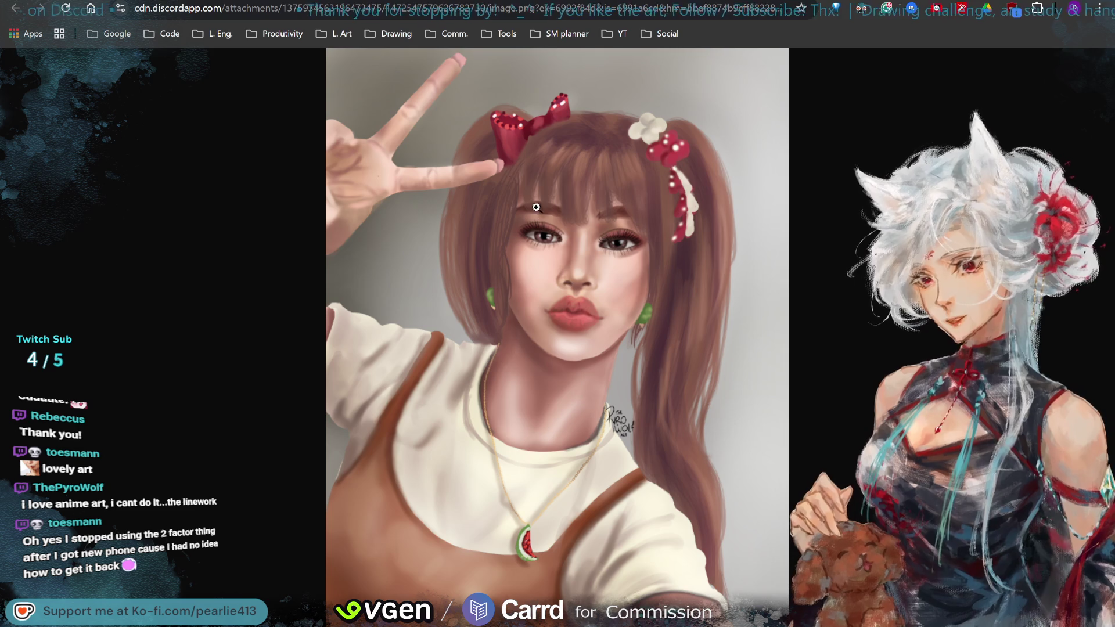
key("ctrl+Tab")
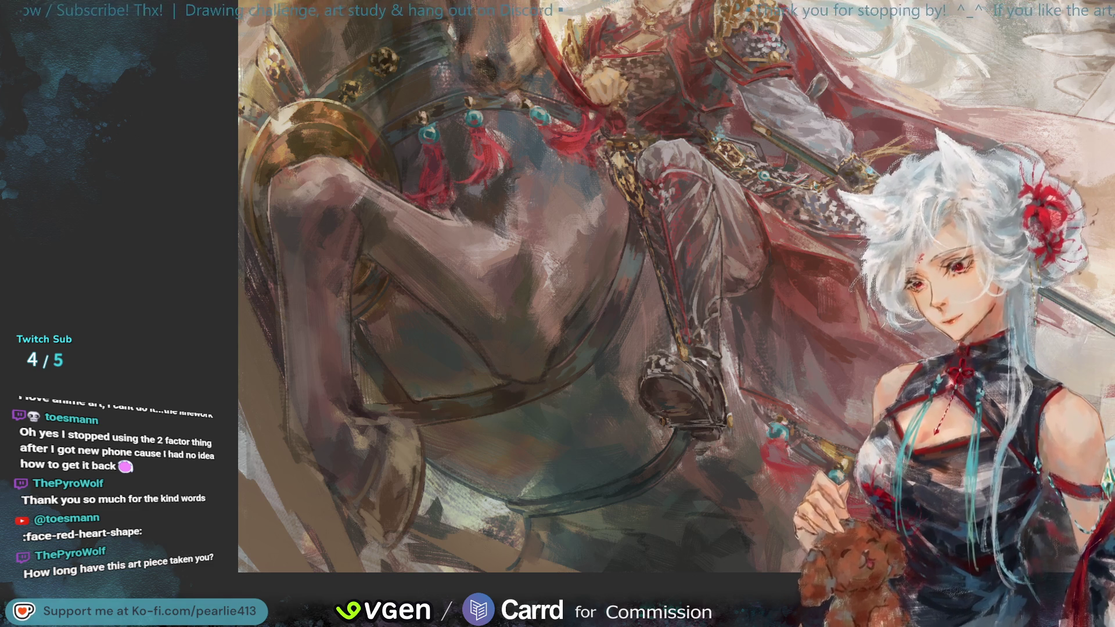
- Toggle the colour sliders off, pan across the painting, and mirror the canvas horizontally
key("Tab")
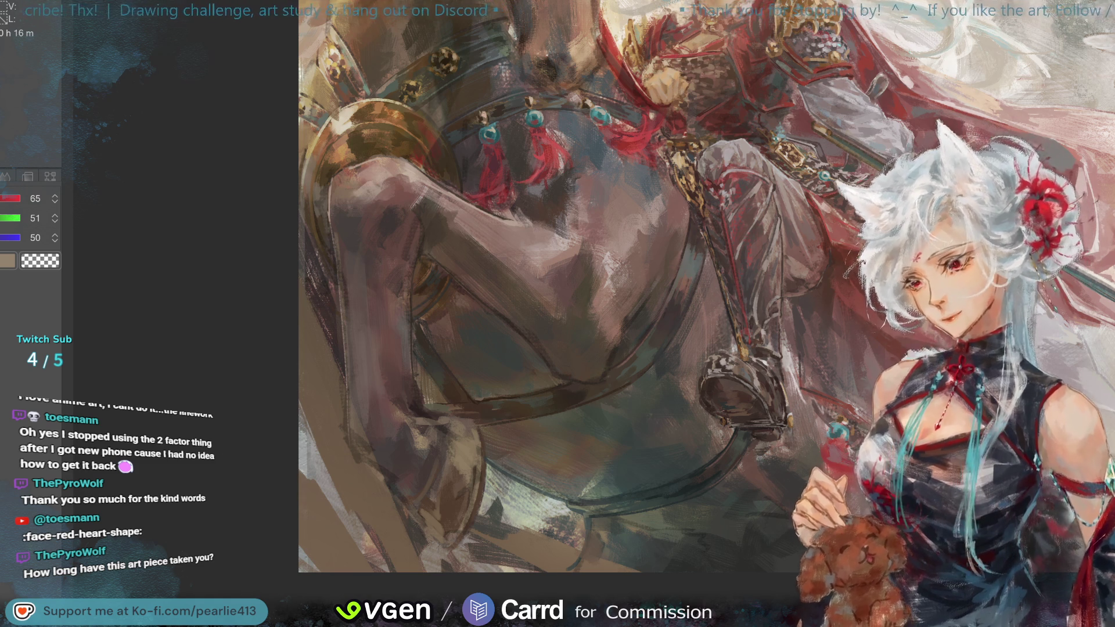
key("Tab")
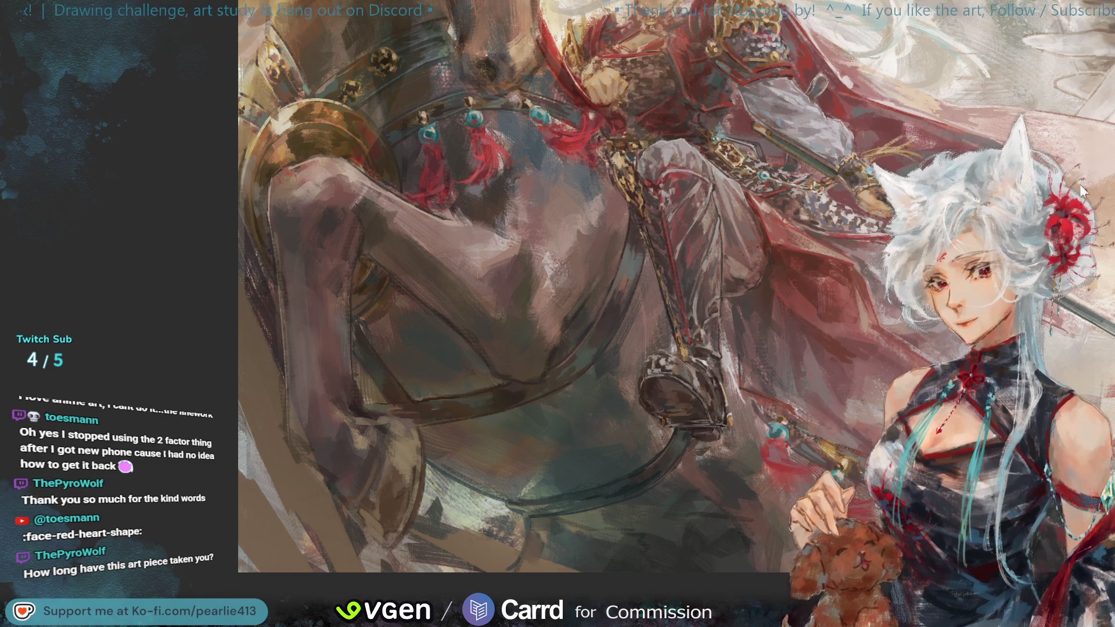
scroll(1091, 64, "down", 5)
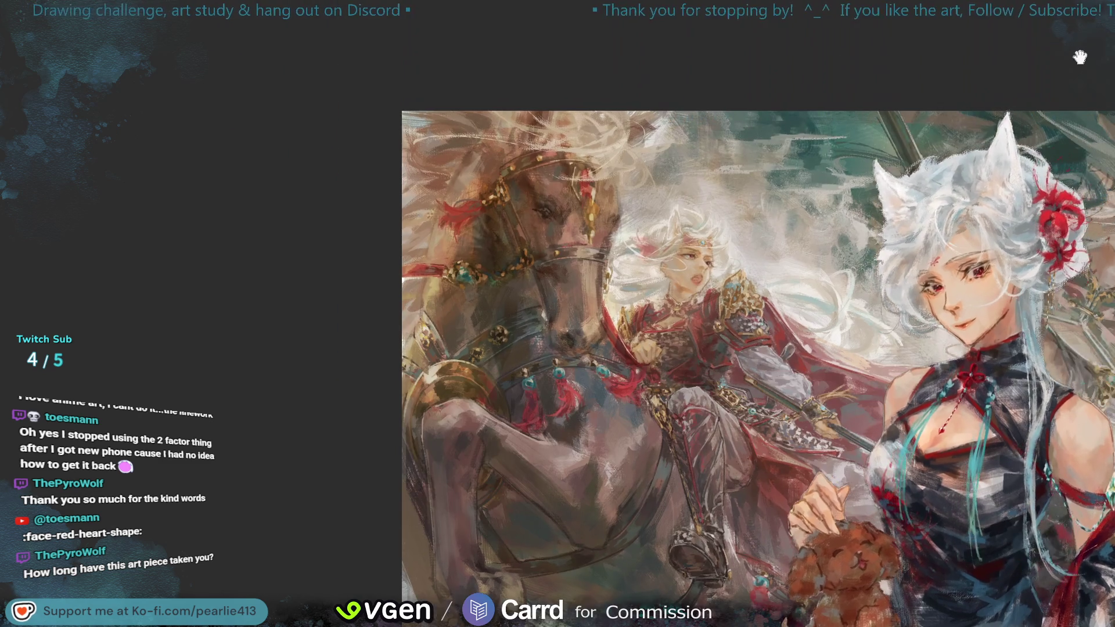
scroll(1091, 64, "up", 1)
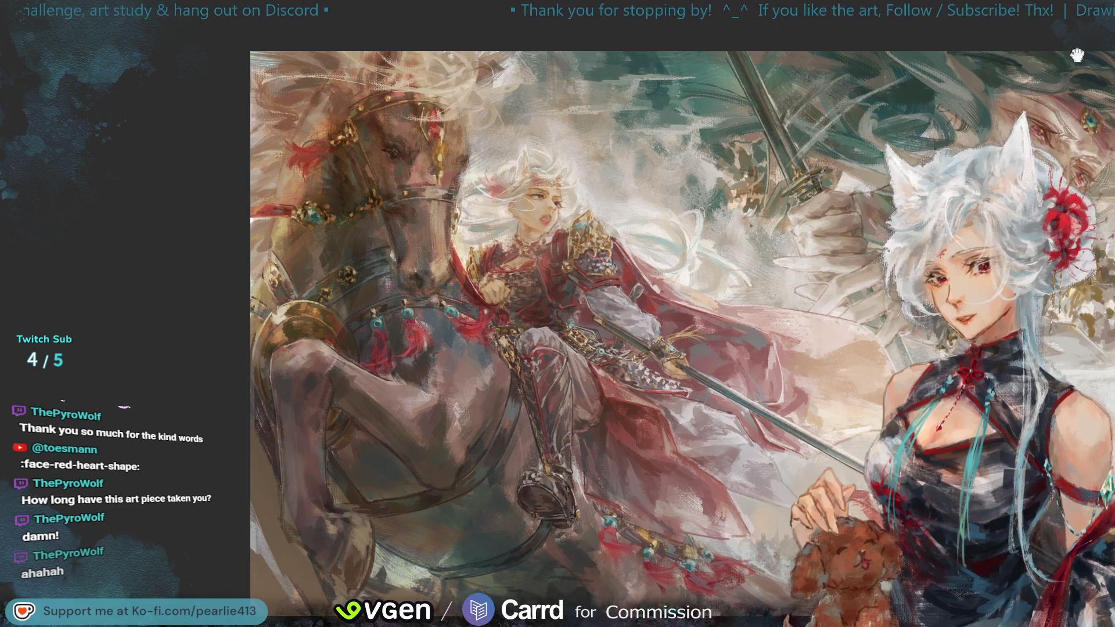
left_click_drag(1094, 150, 1068, 66)
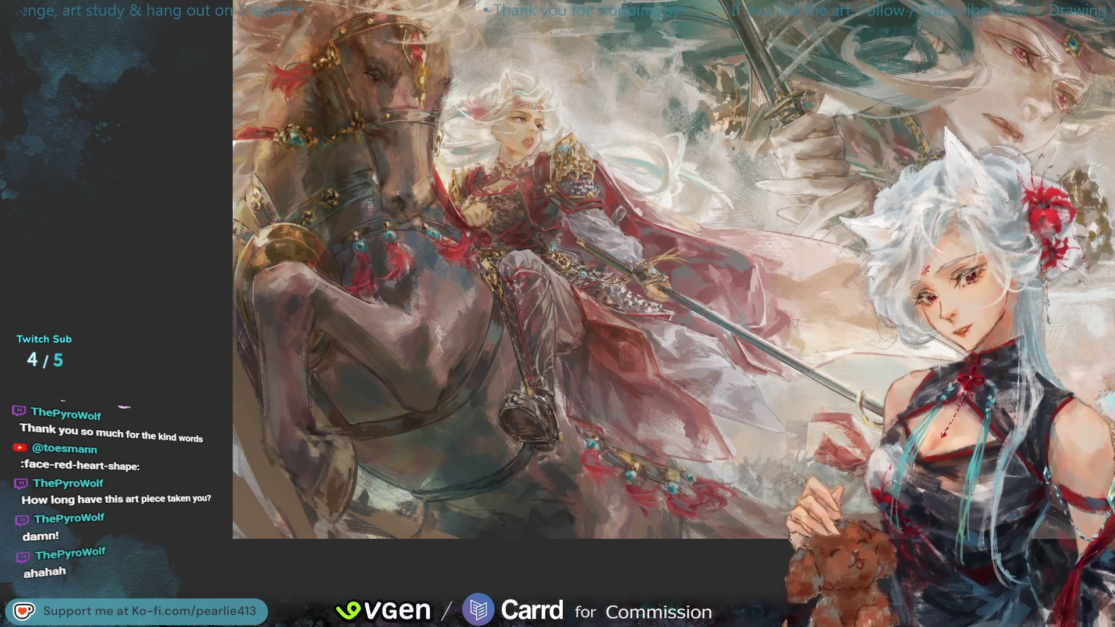
key("m")
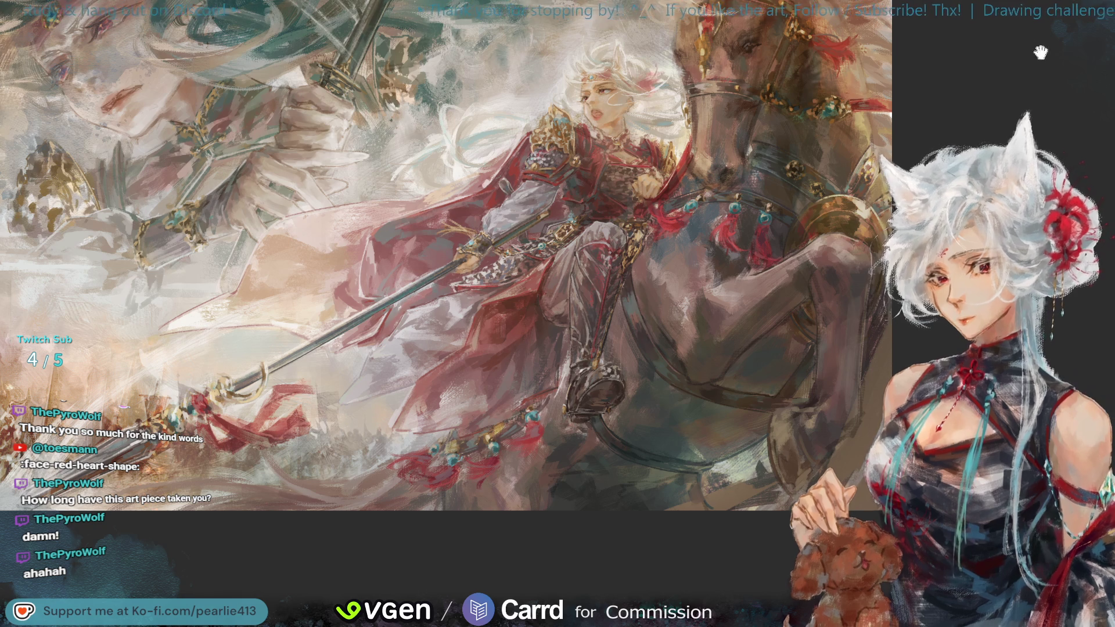
- Fit the painting to the window, then zoom and pan in on the giant sword figure
key("ctrl+0")
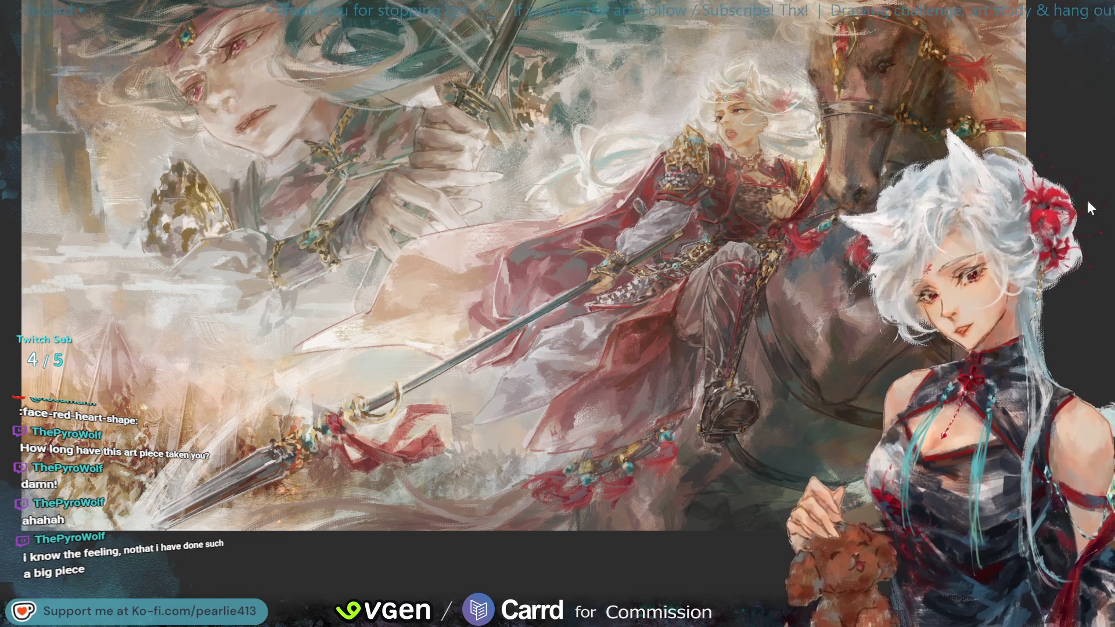
scroll(997, 92, "up", 3)
scroll(1079, 71, "up", 1)
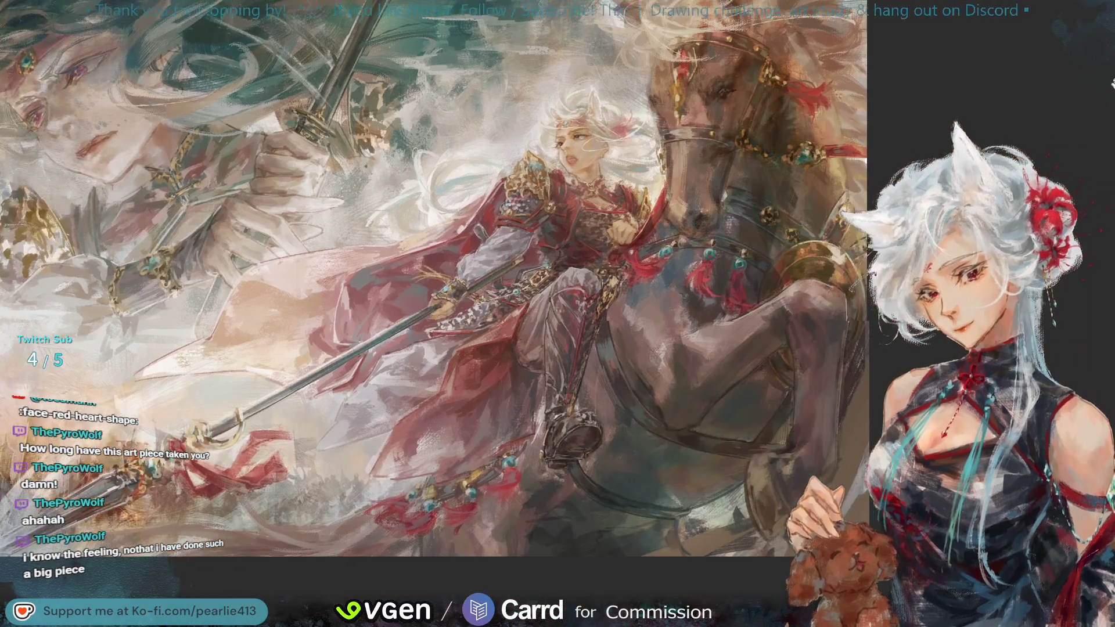
left_click_drag(1113, 83, 1079, 102)
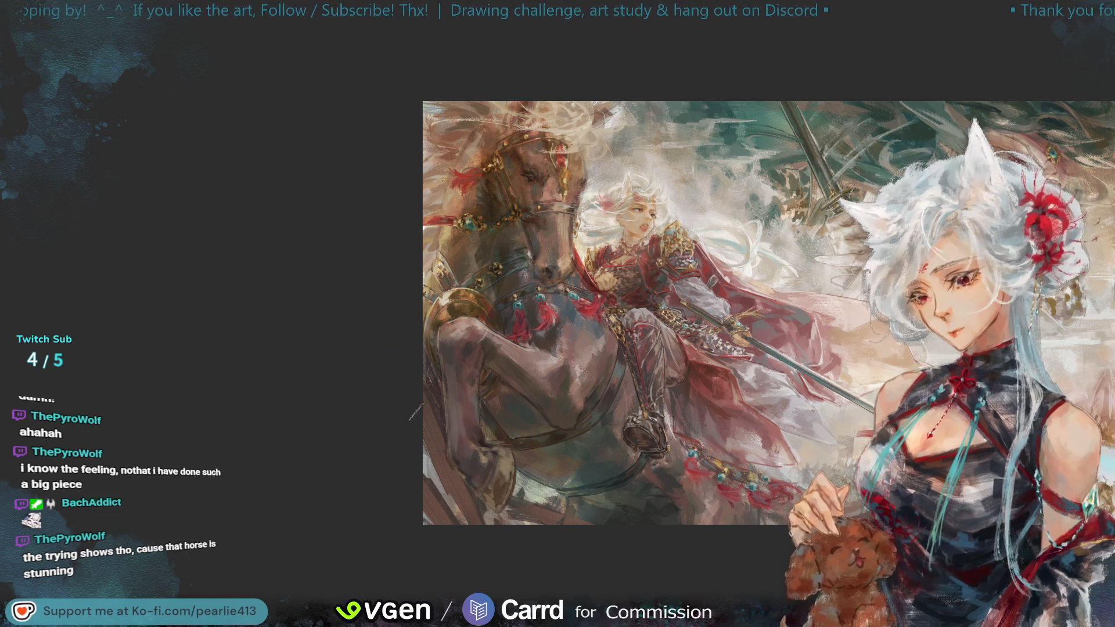
- Mirror the canvas, zoom in on the rider's legs and horse body, then mirror it back
key("h")
scroll(1110, 216, "up", 2)
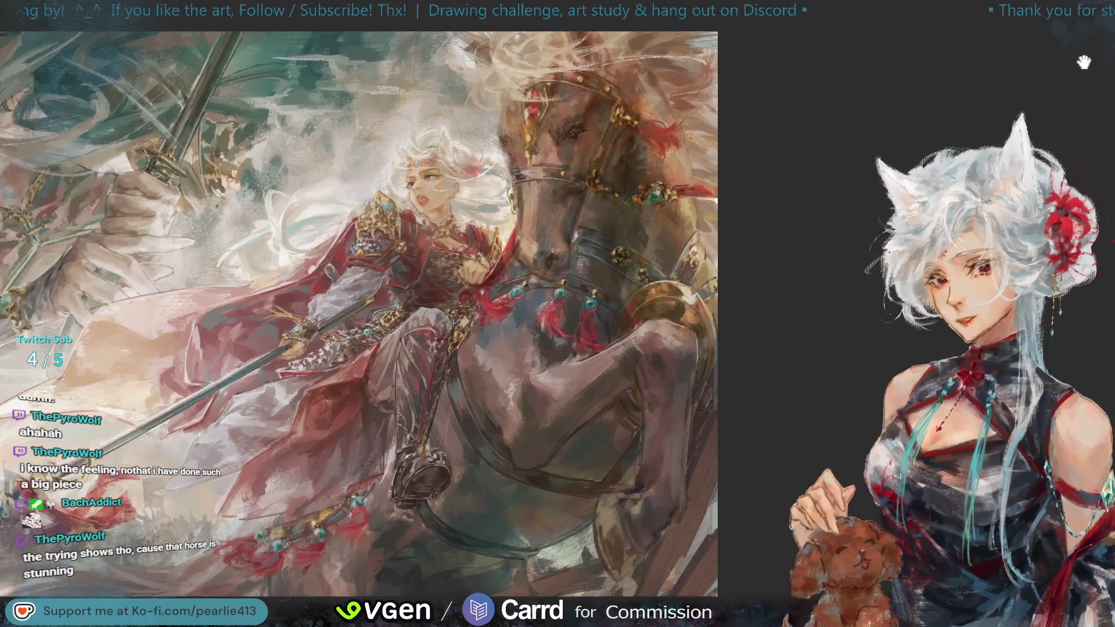
left_click_drag(1000, 117, 1112, 49)
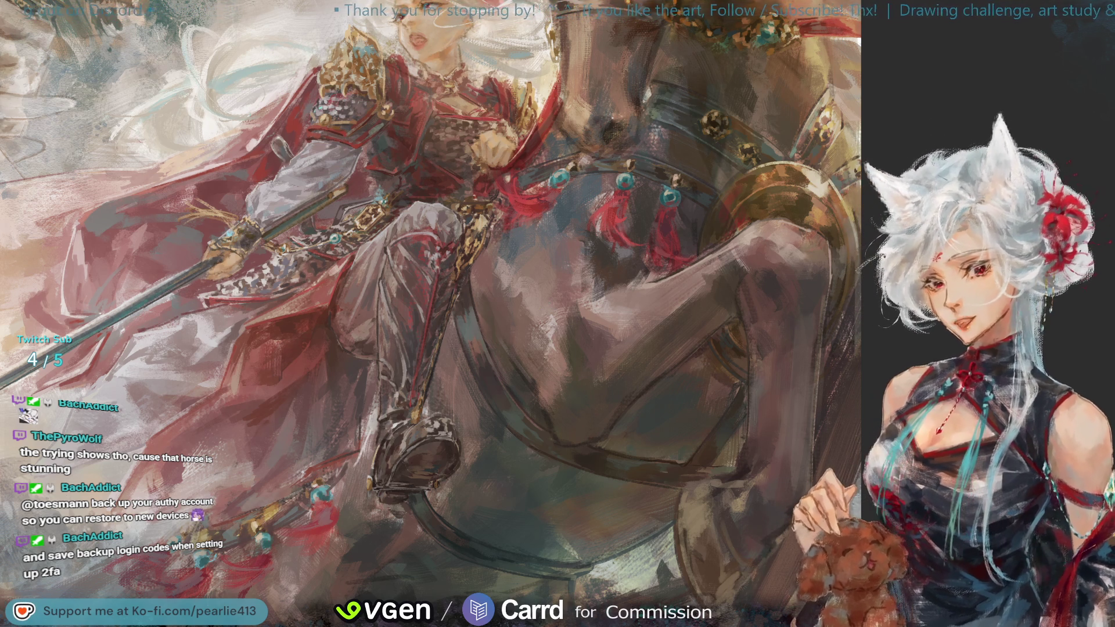
key("h")
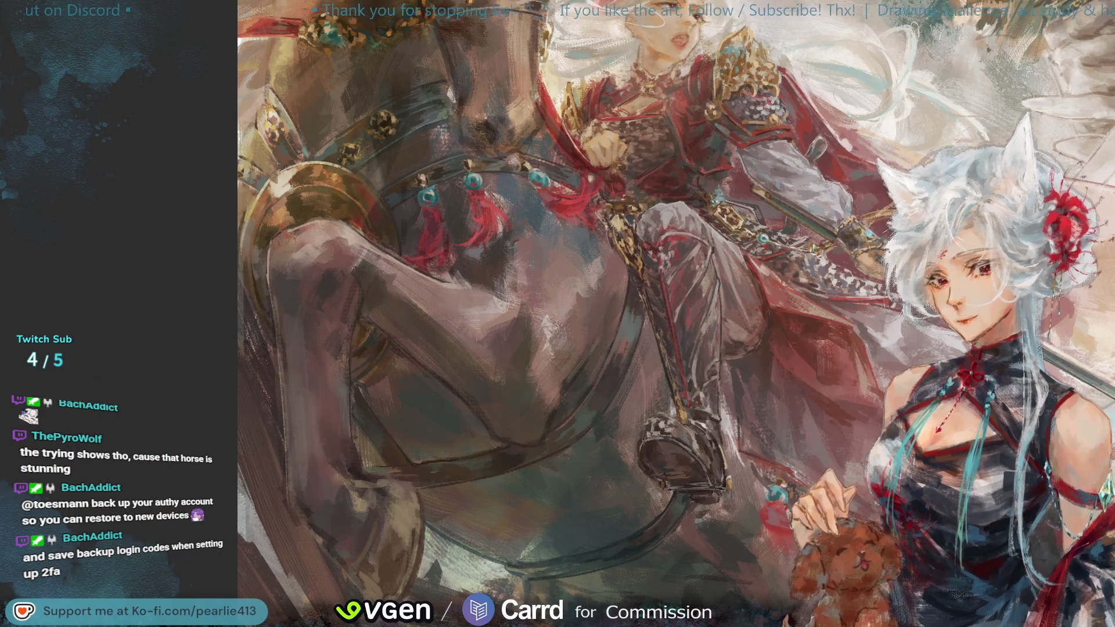
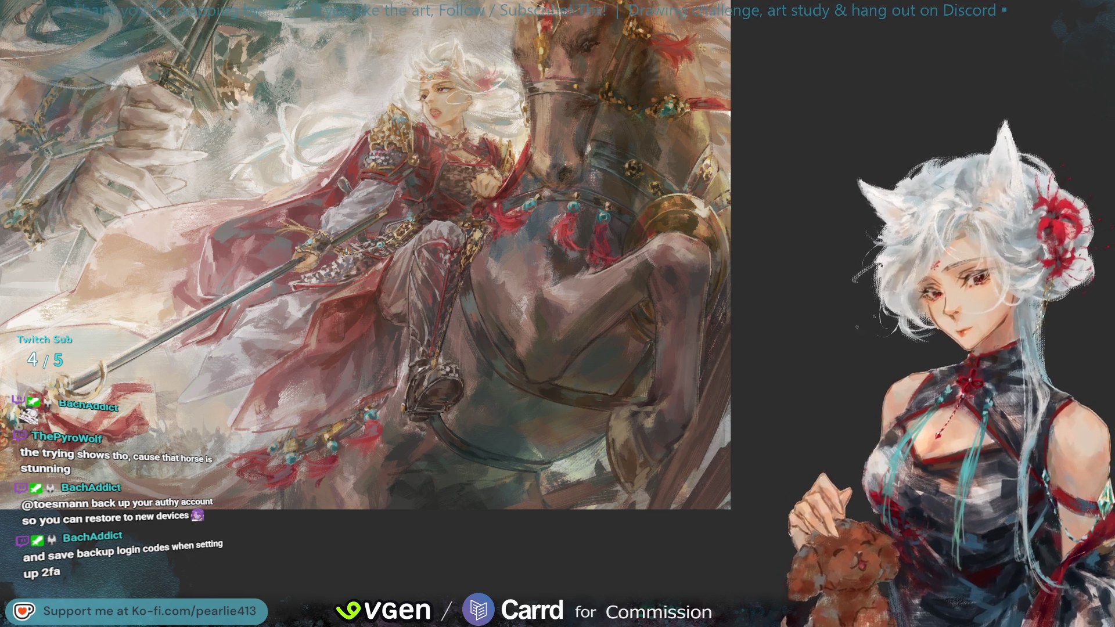
- Mirror the canvas view with M, then zoom in closer on the rider and horse
key("m")
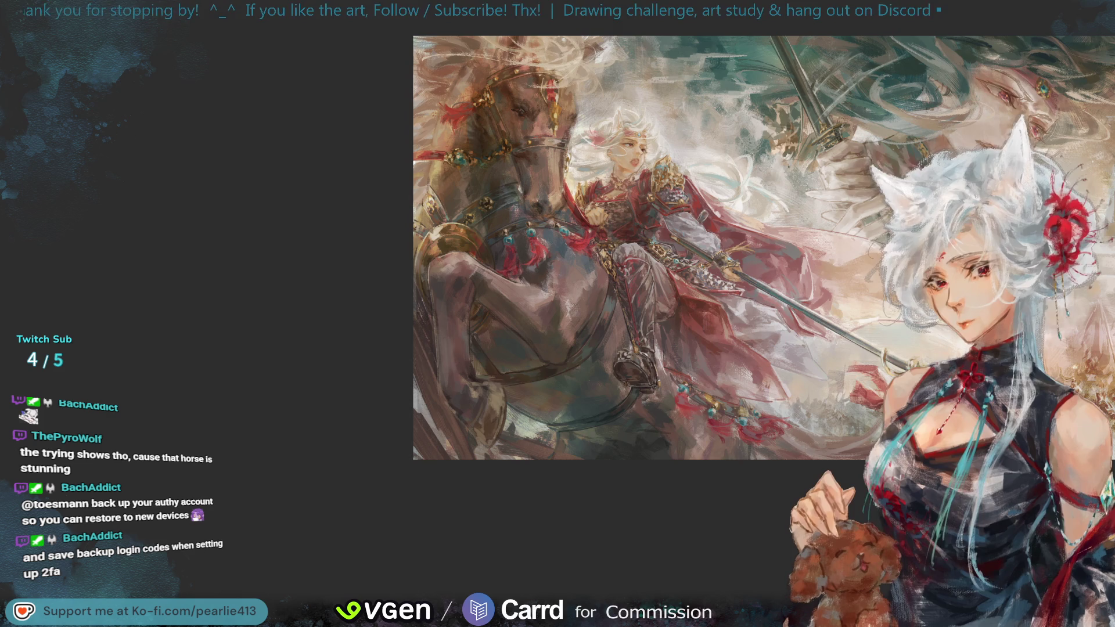
key("ctrl+plus")
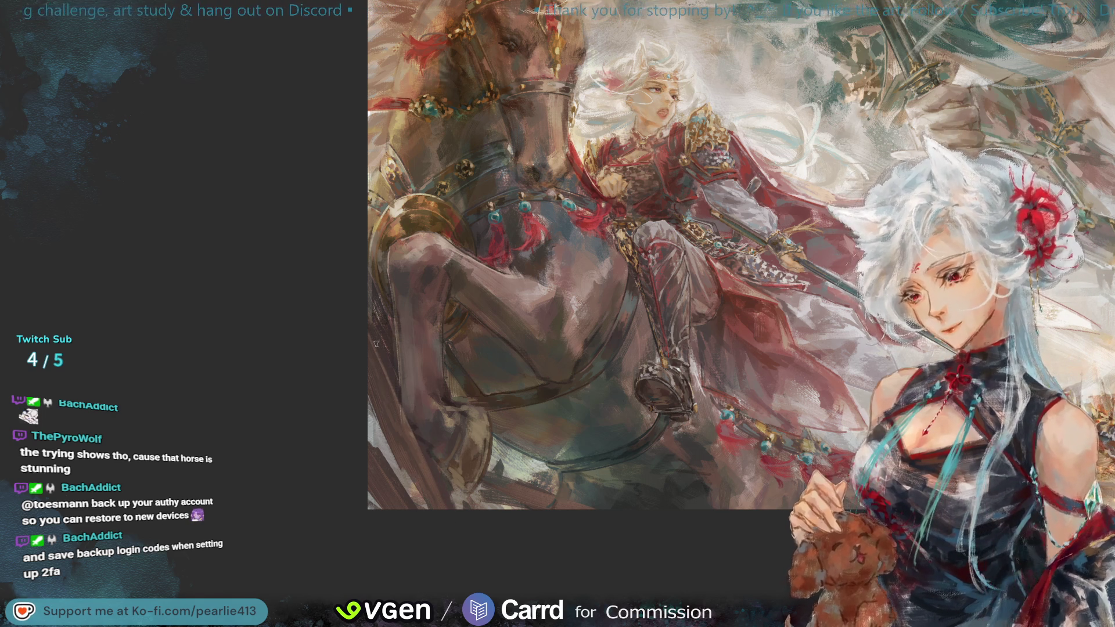
- Sample several colours from the horse and armour, then restore the full unmirrored view
left_click(435, 463)
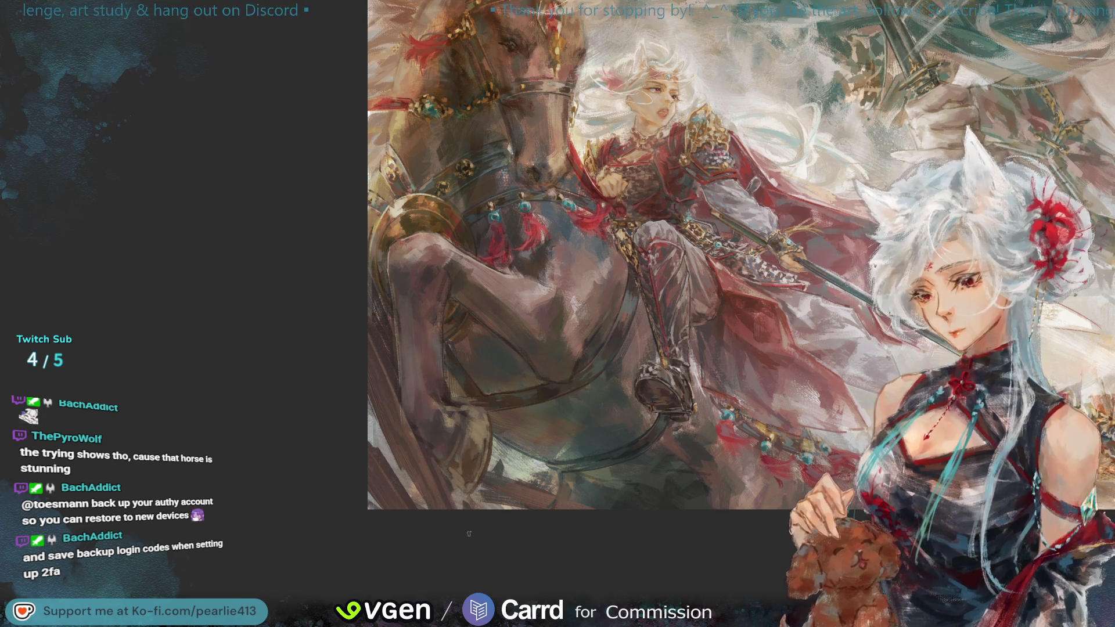
left_click(423, 467)
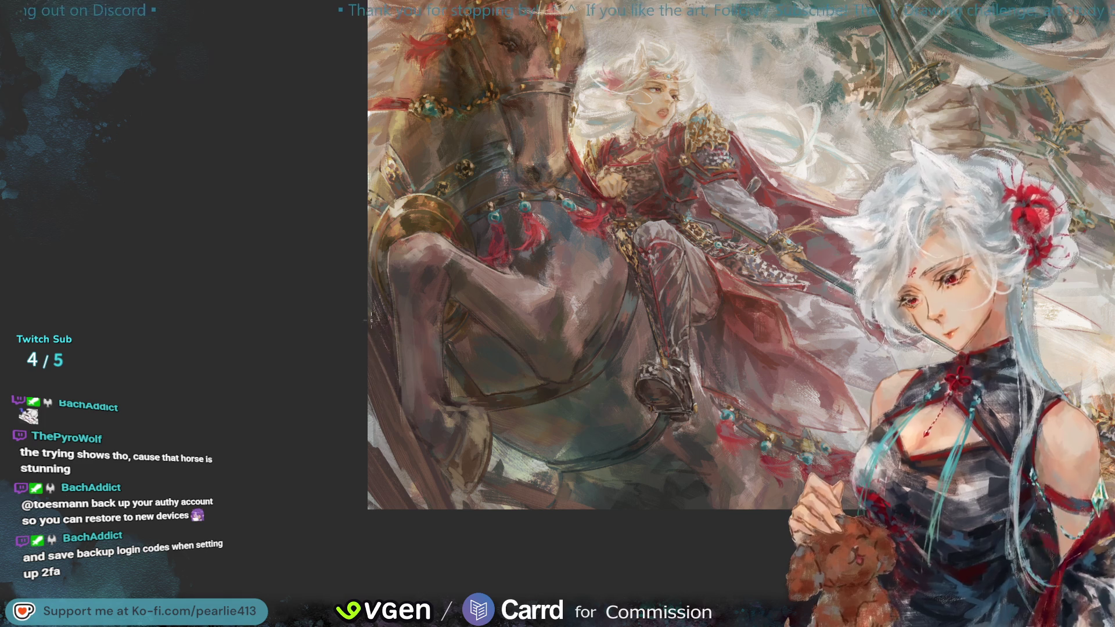
left_click(402, 387, "alt")
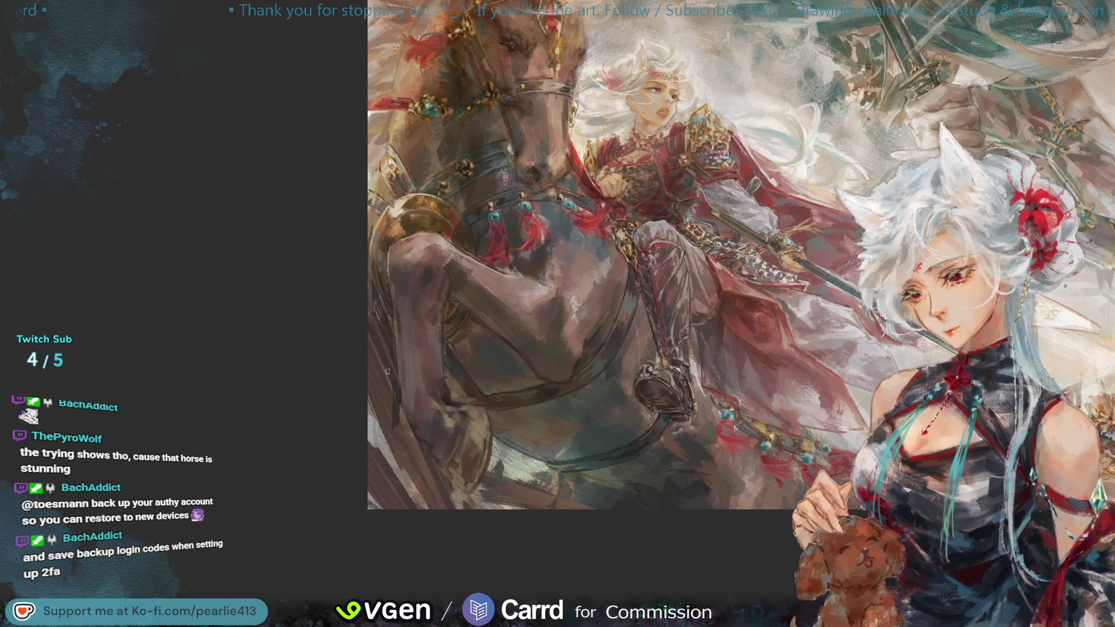
left_click(395, 385, "alt")
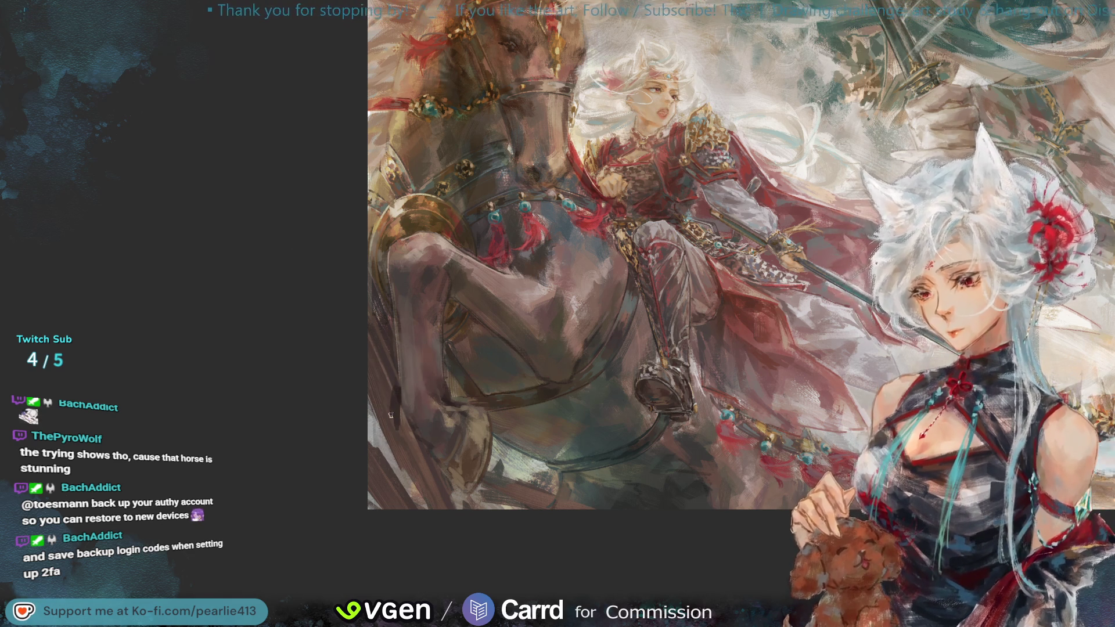
left_click(397, 381, "alt")
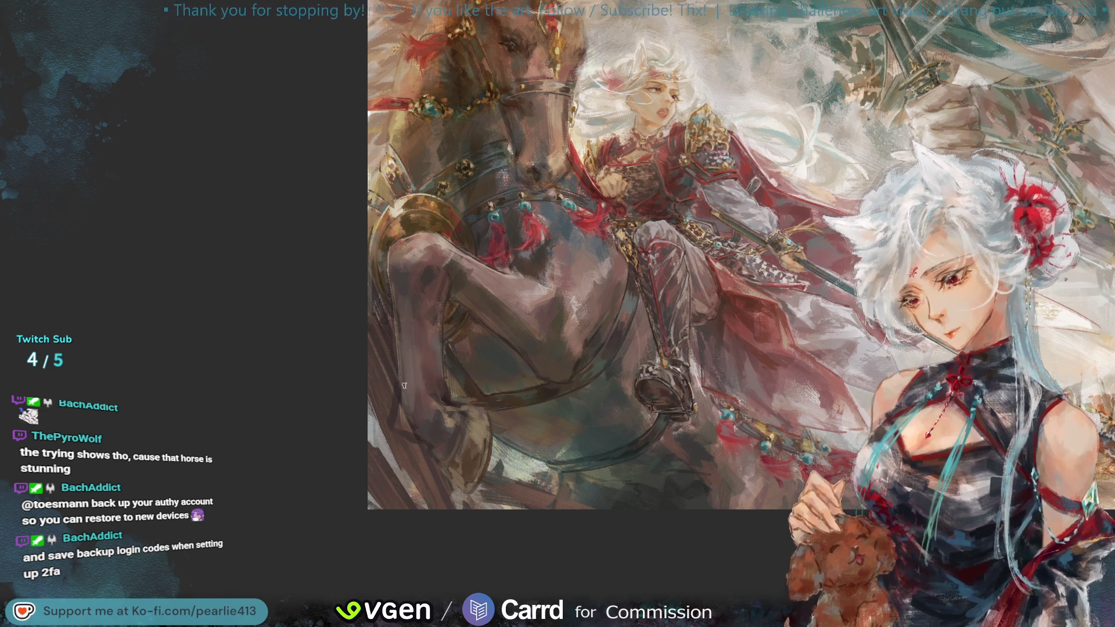
left_click(409, 434, "alt")
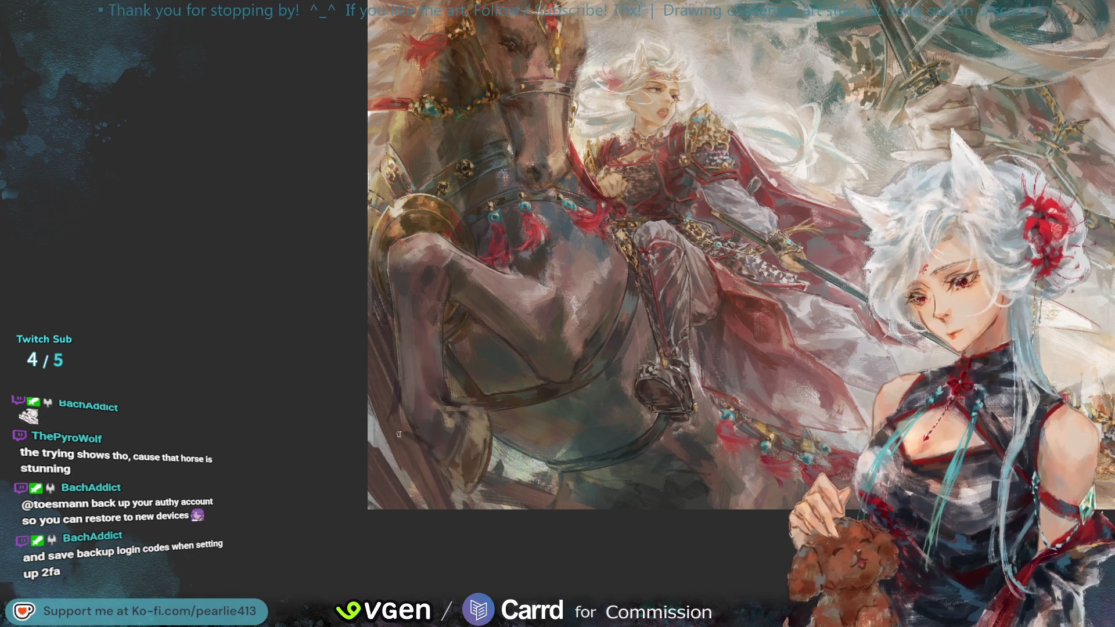
left_click(413, 437, "alt")
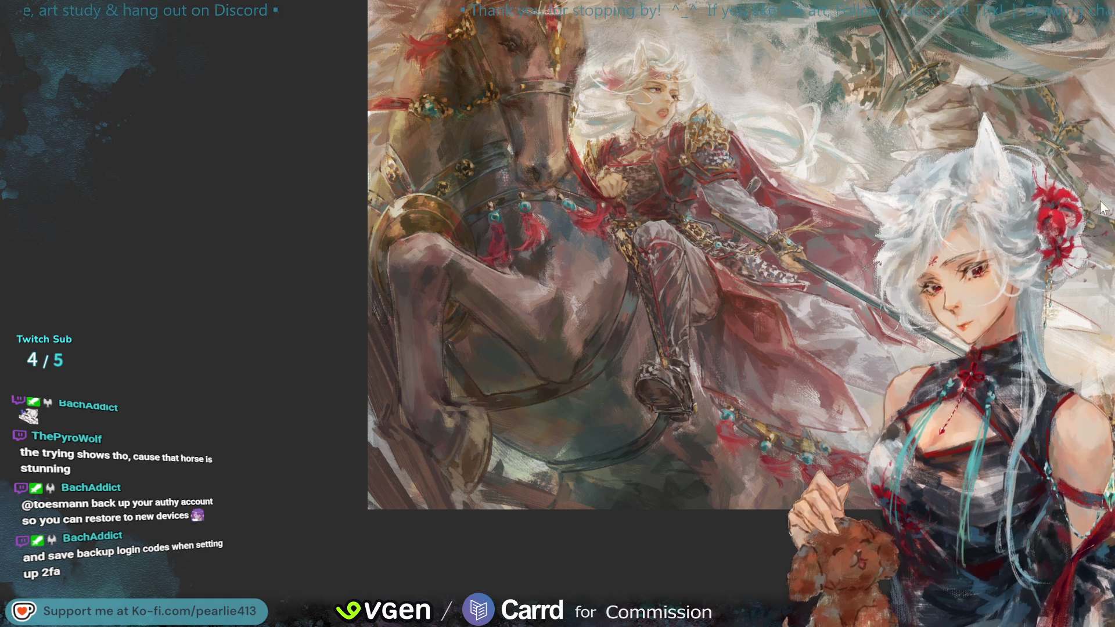
key("ctrl+0")
key("h")
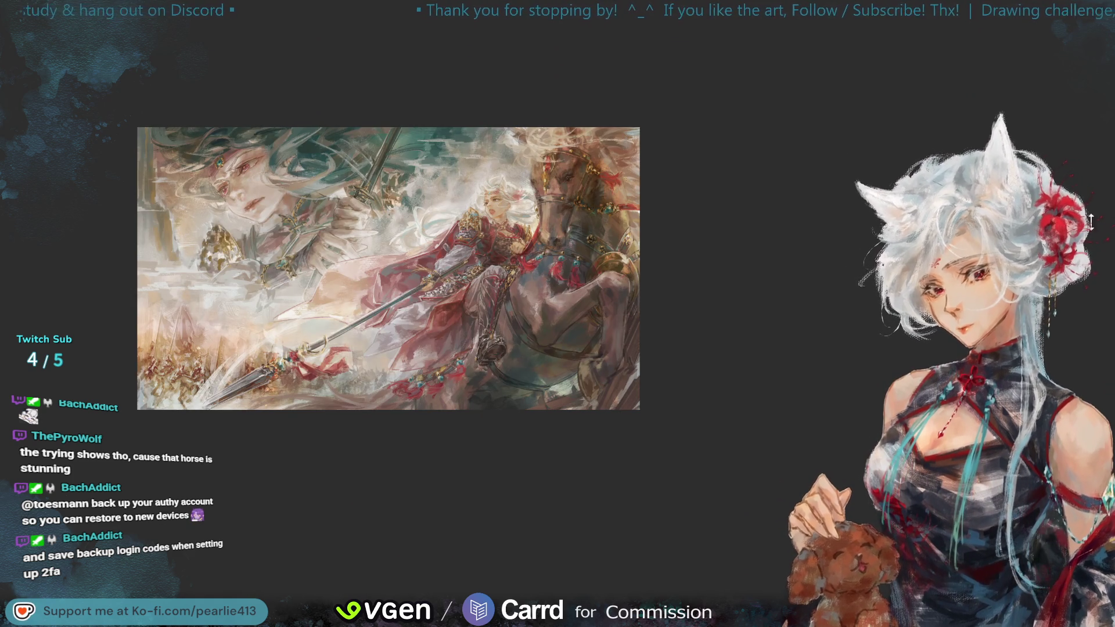
- Lasso a small patch of the horse's lower body and start Free Transform on it
key("ctrl+plus")
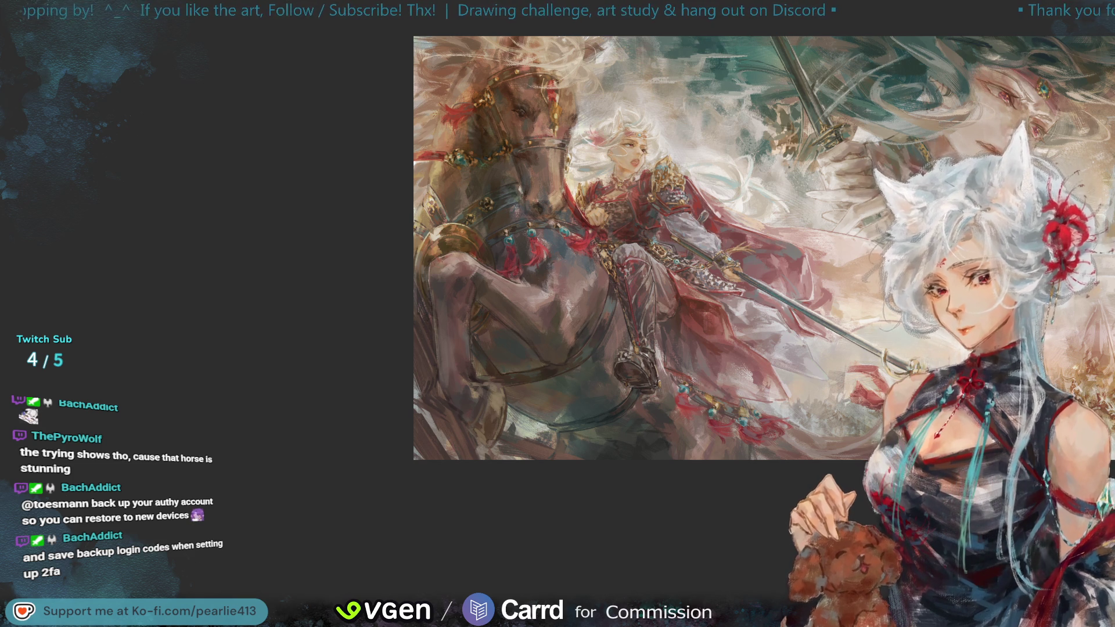
key("h")
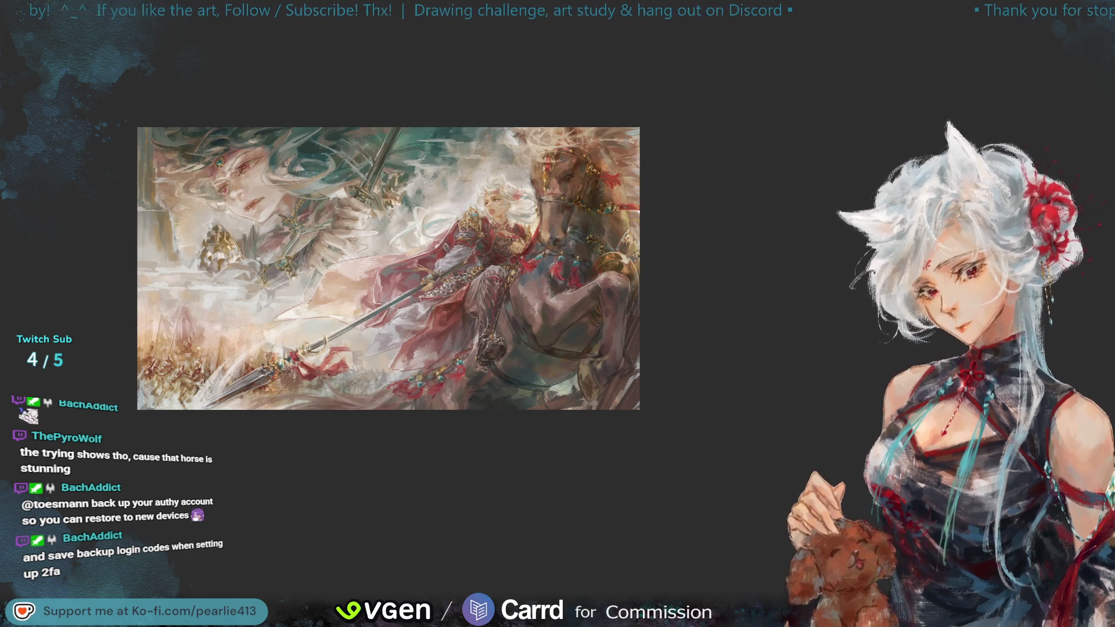
key("ctrl+plus")
key("ctrl+plus")
key("ctrl+plus")
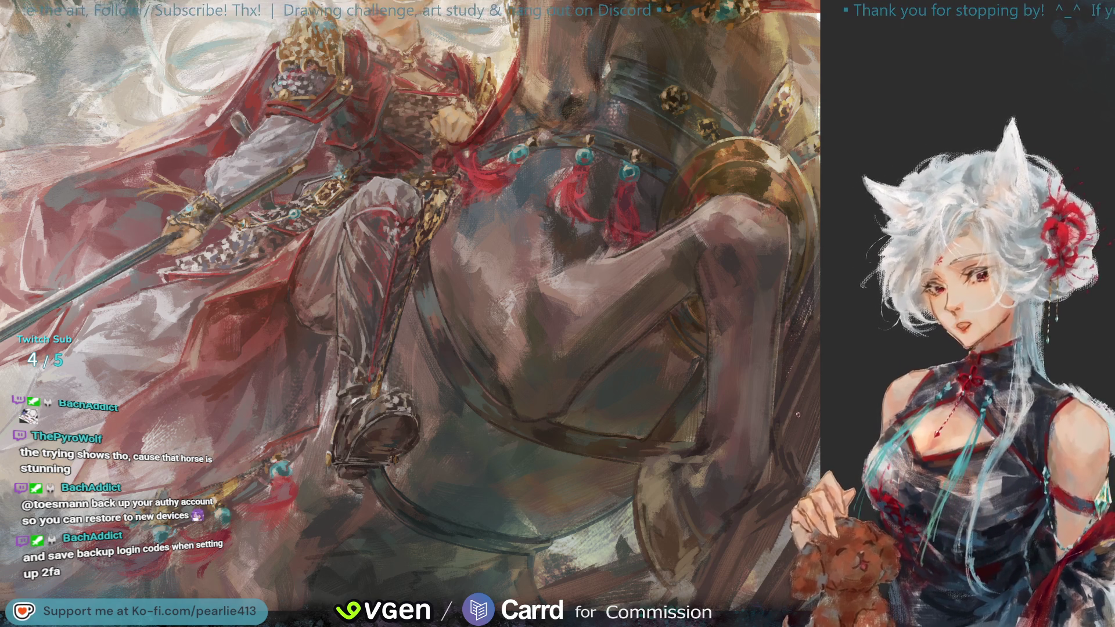
mouse_move(769, 475)
left_mouse_down()
mouse_move(710, 498)
mouse_move(729, 555)
mouse_move(793, 531)
mouse_move(809, 475)
left_mouse_up()
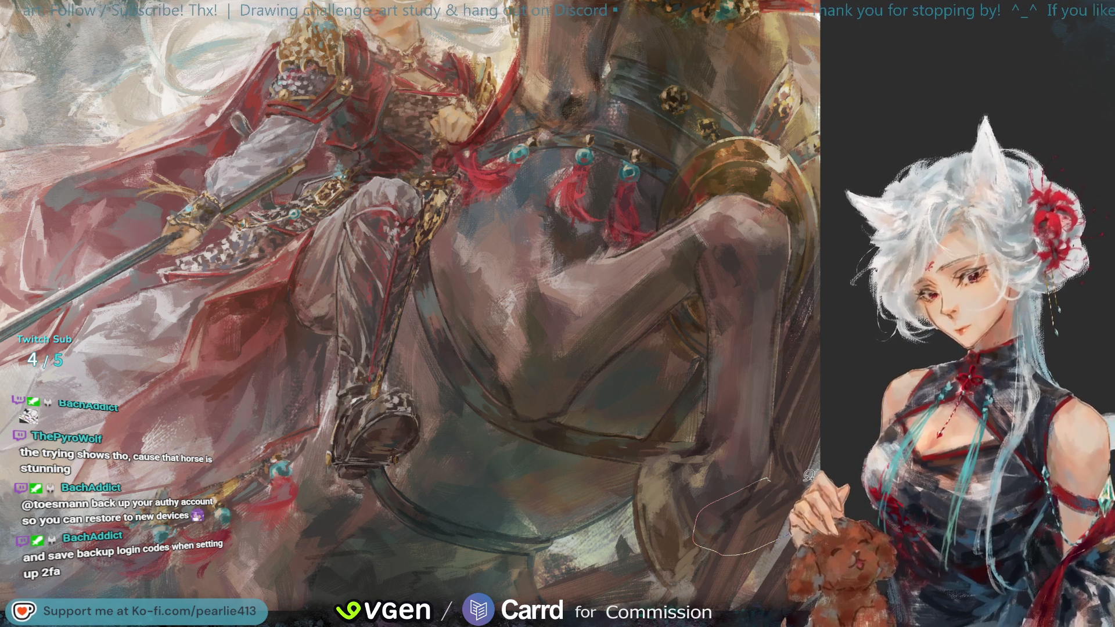
key("ctrl+t")
- Nudge the first patch down-left, then transform a small oval patch of the horse's underside
left_click_drag(777, 576, 771, 579)
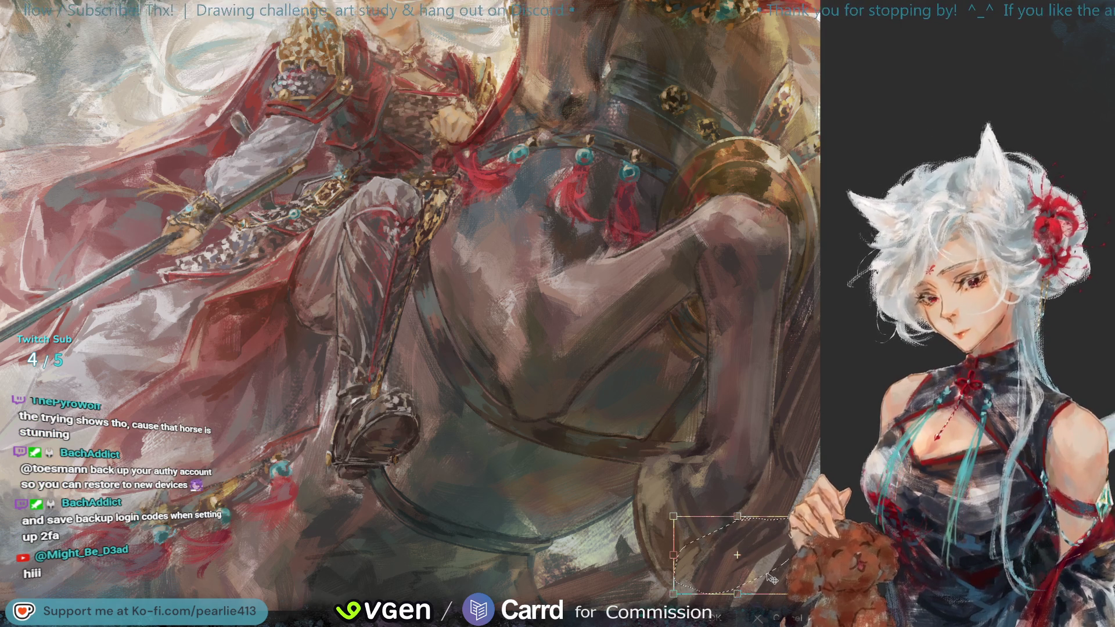
key("Return")
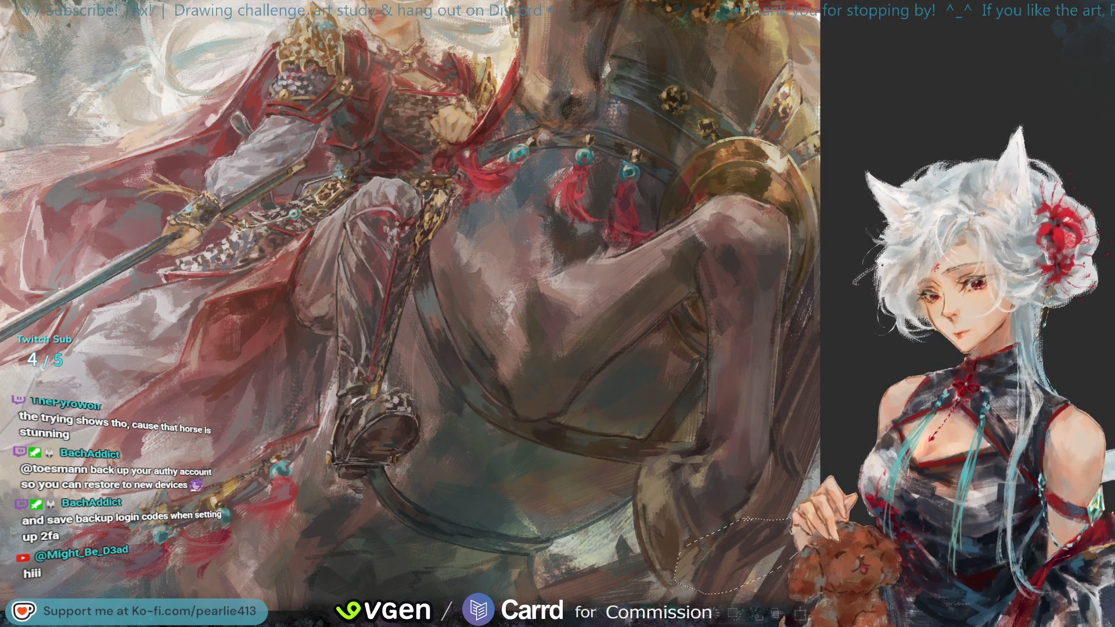
left_click_drag(787, 395, 816, 474)
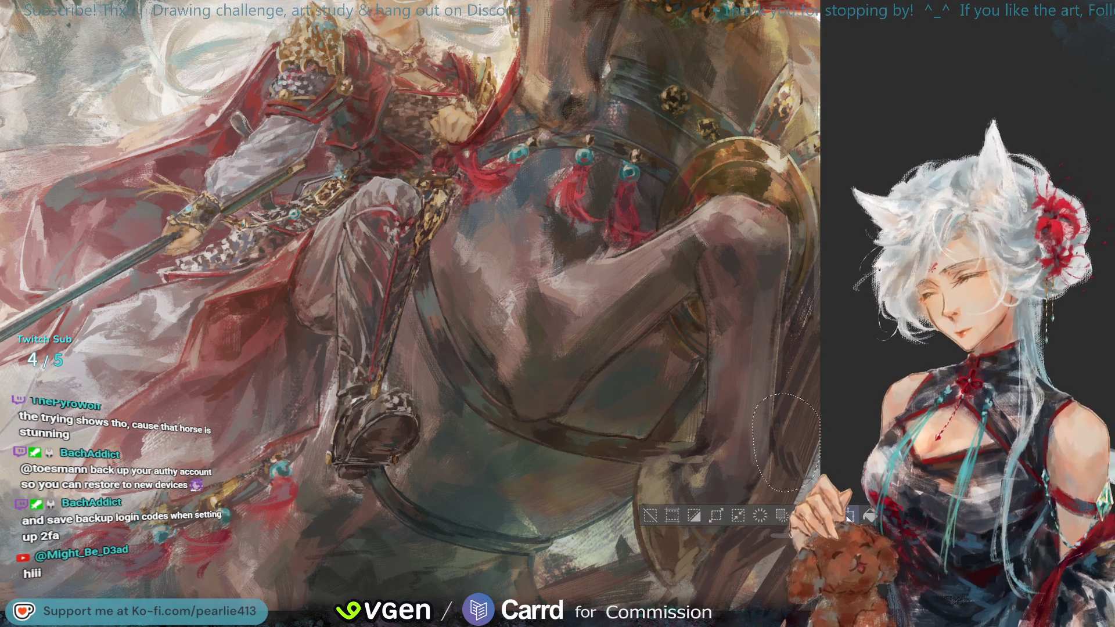
left_click(849, 516)
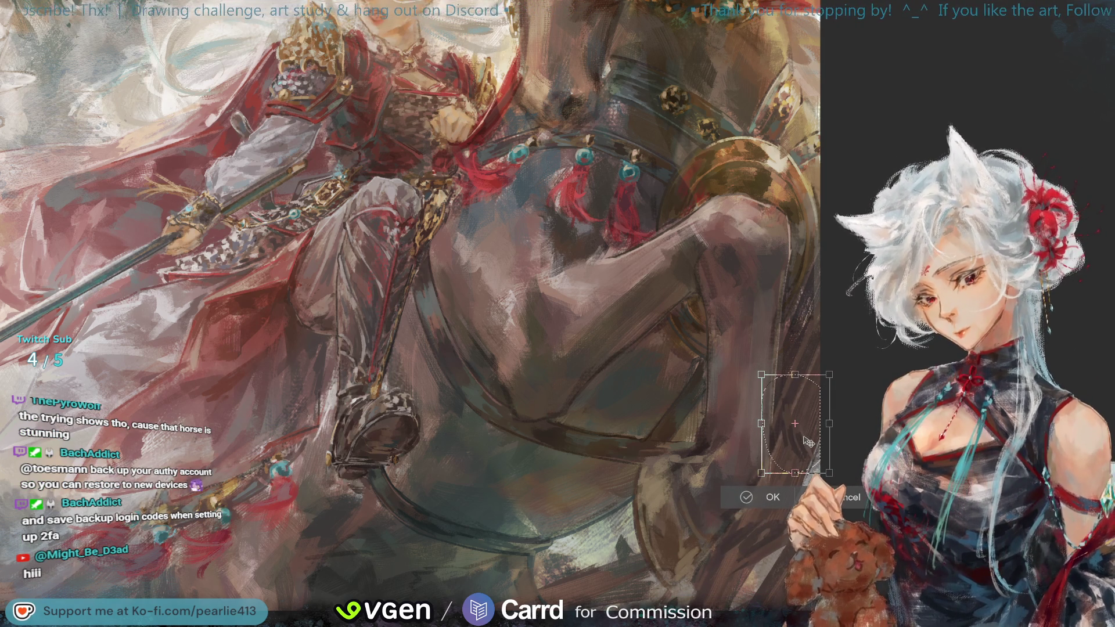
left_click(758, 498)
left_click(657, 497)
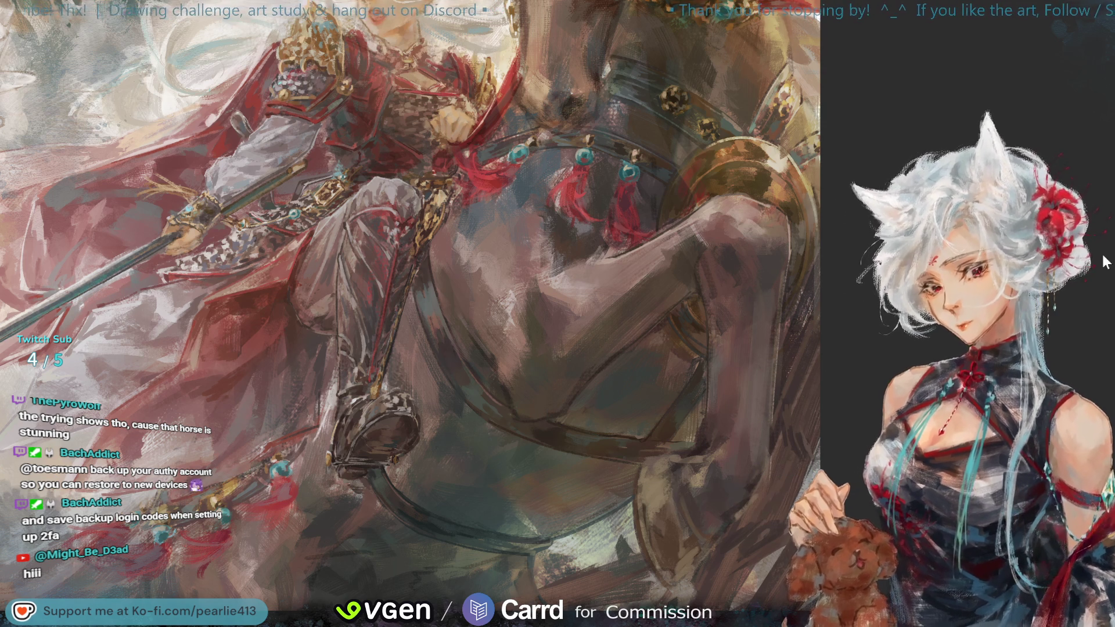
- Flip the view to check proportions and fit the whole painting in the window
key("h")
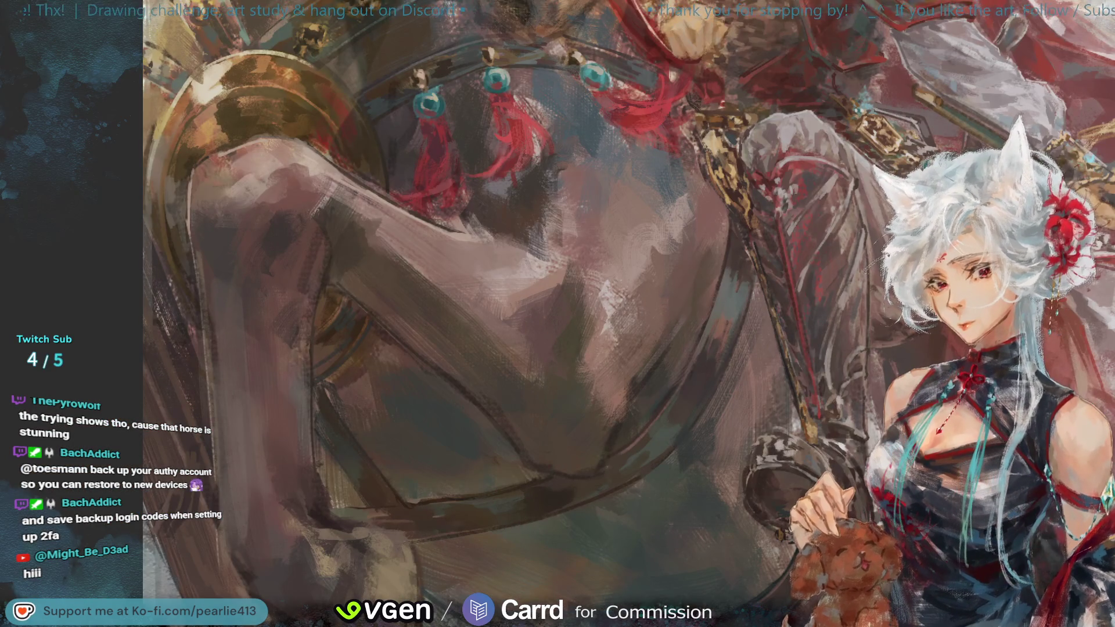
key("ctrl+0")
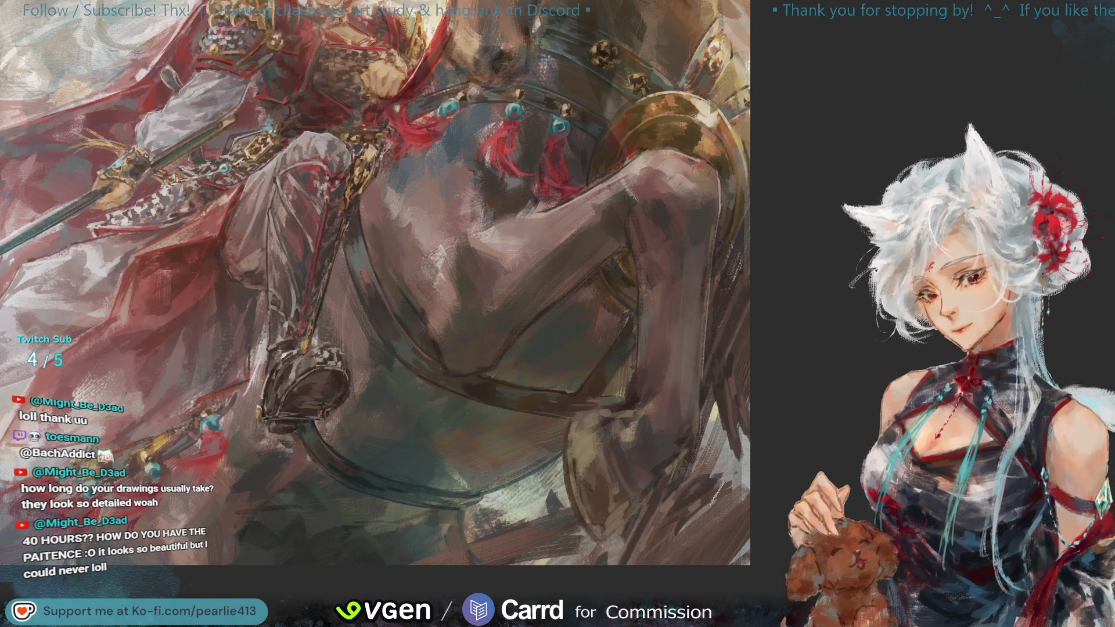
- Shrink the brush for finer horse detail, check the mirrored view, flip back, and zoom out
key("[")
key("[")
key("[")
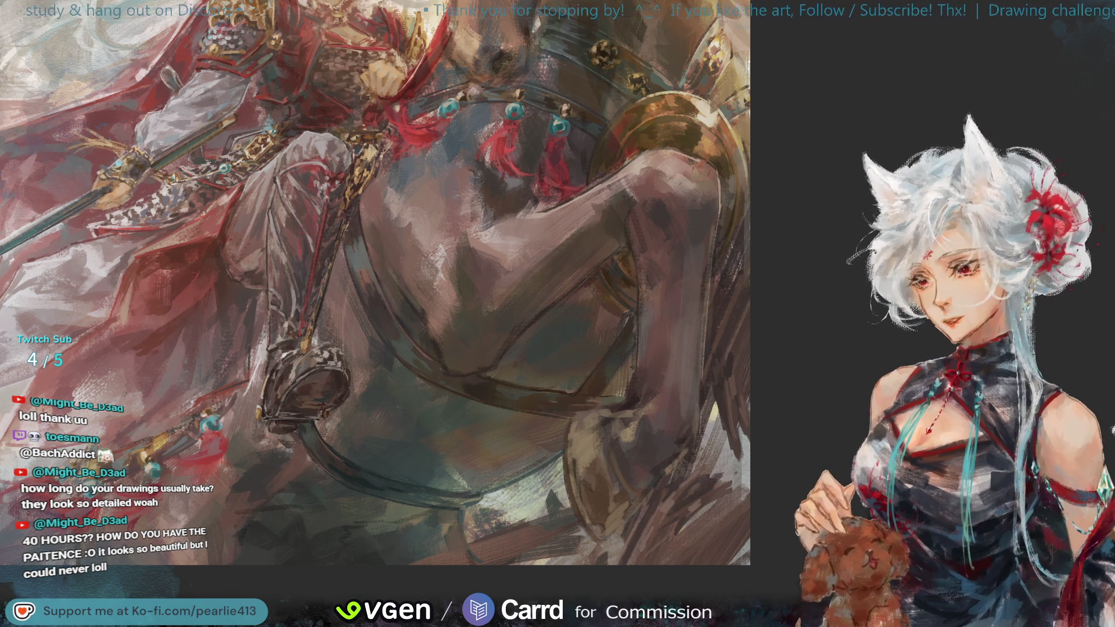
key("h")
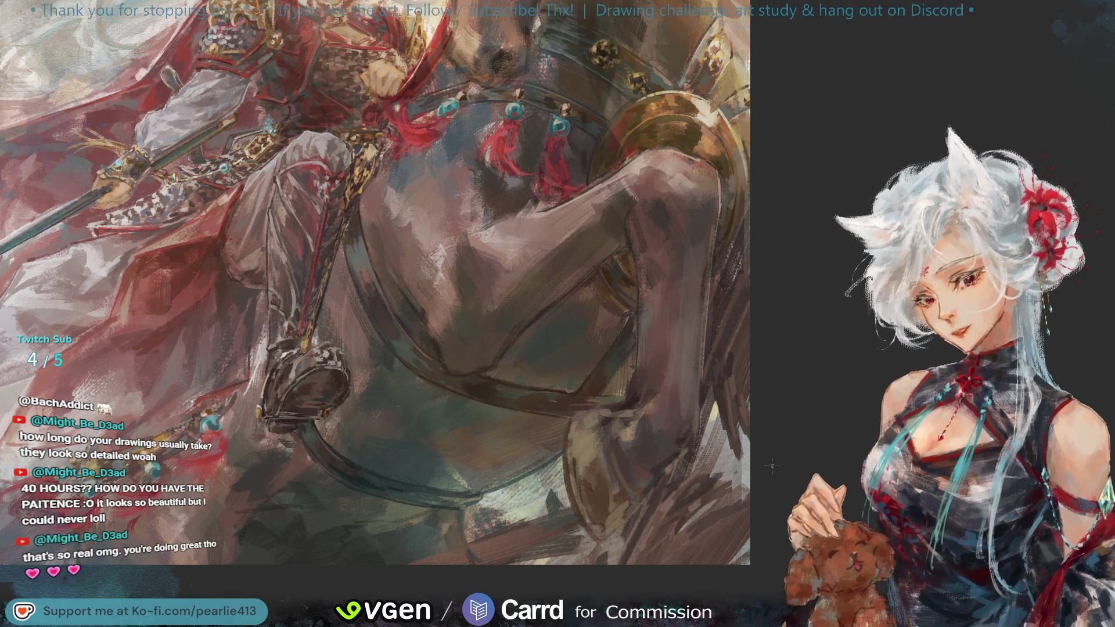
key("h")
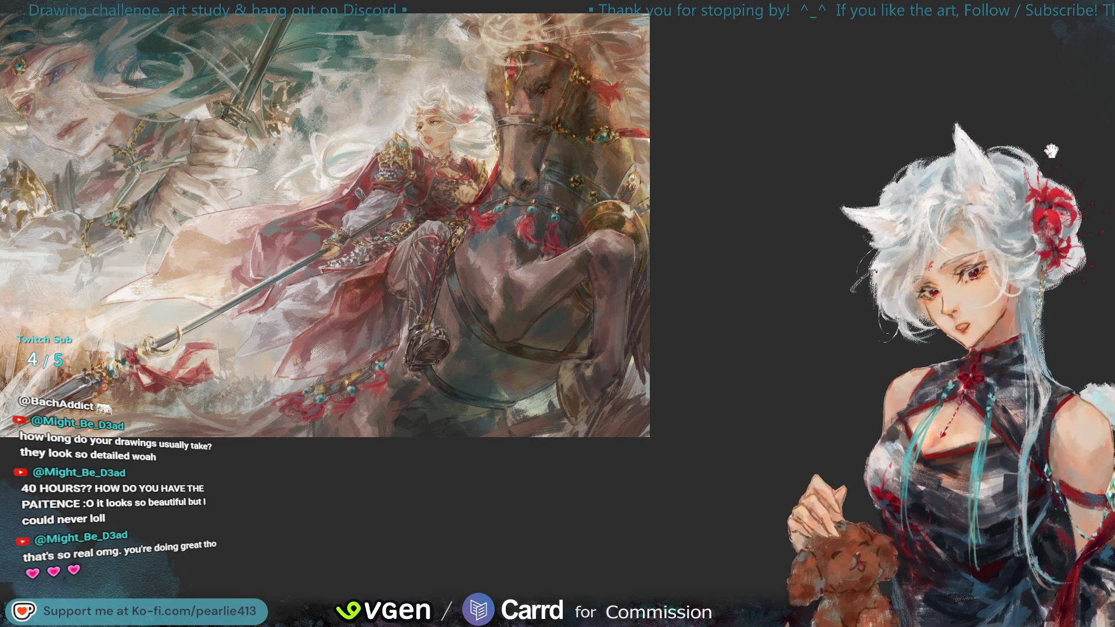
scroll(1088, 197, "up", 2)
- Pan around the painting and flip it horizontally to check the composition
left_click_drag(1085, 60, 1082, 50)
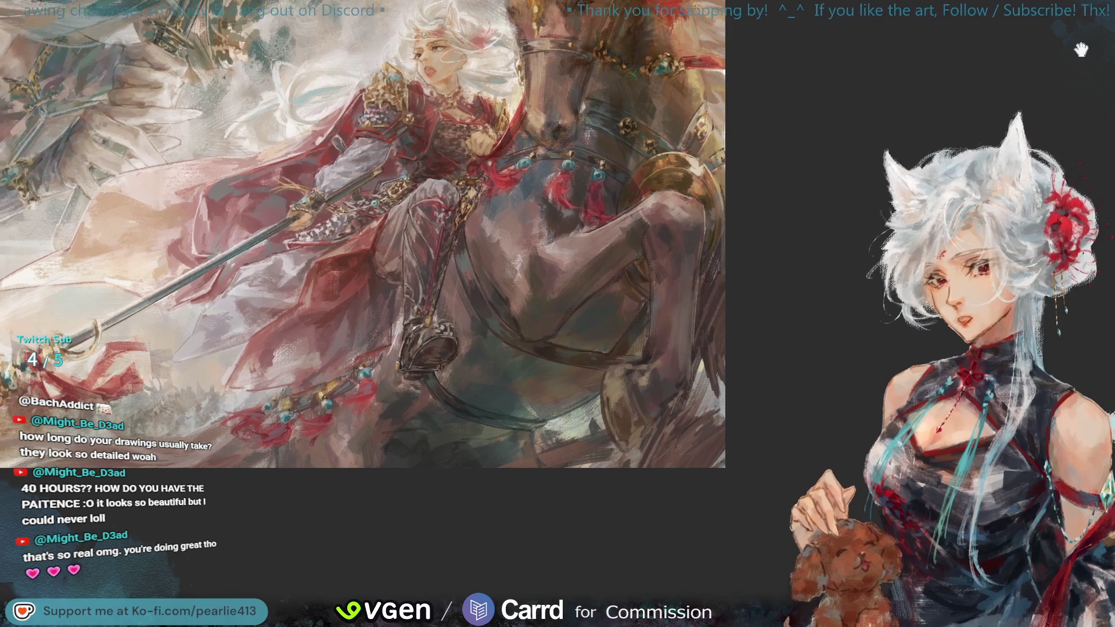
scroll(1082, 50, "up", 1)
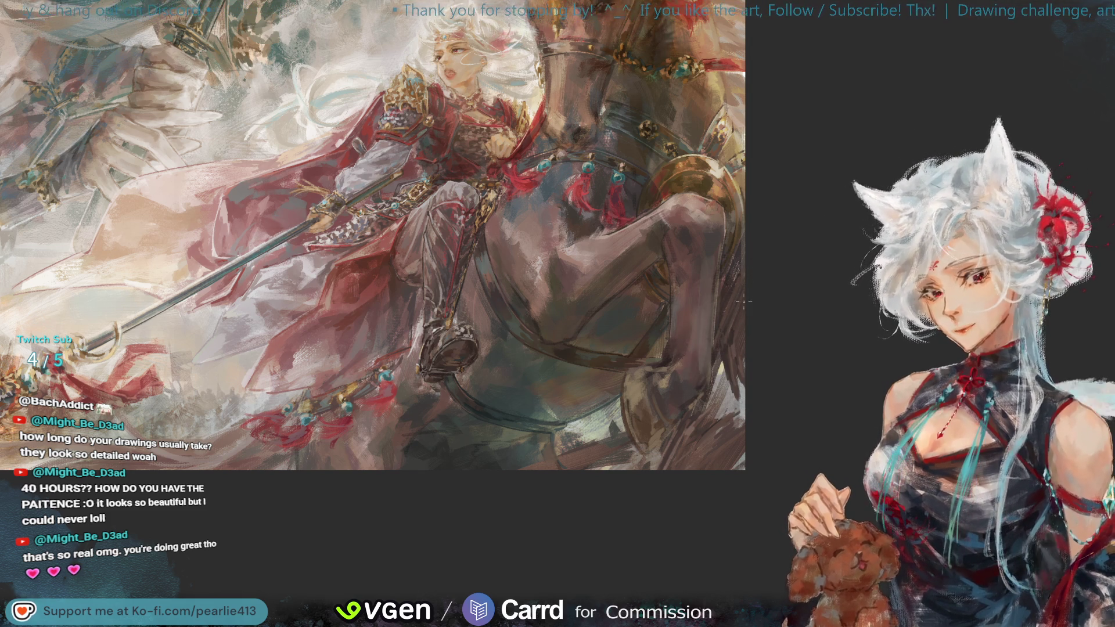
key("h")
mouse_move(1083, 94)
left_mouse_down()
mouse_move(1055, 102)
mouse_move(1112, 133)
left_mouse_up()
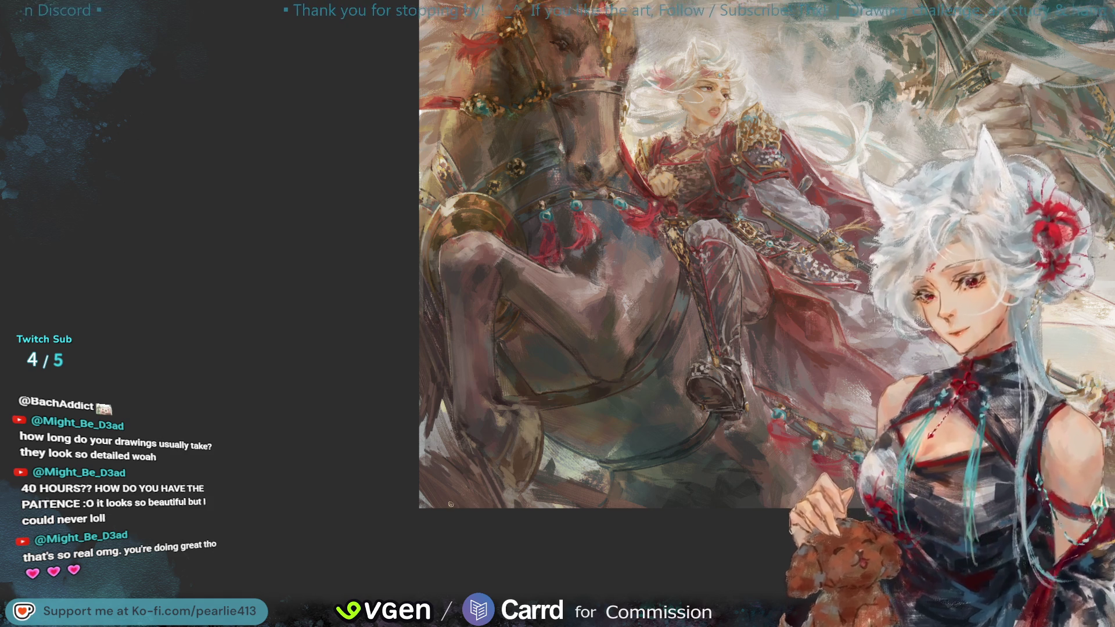
- Sample browns from the horse's lower body while flipping the canvas view back and forth
mouse_move(540, 386)
left_mouse_down()
mouse_move(546, 405)
mouse_move(388, 239)
mouse_move(395, 249)
left_mouse_up()
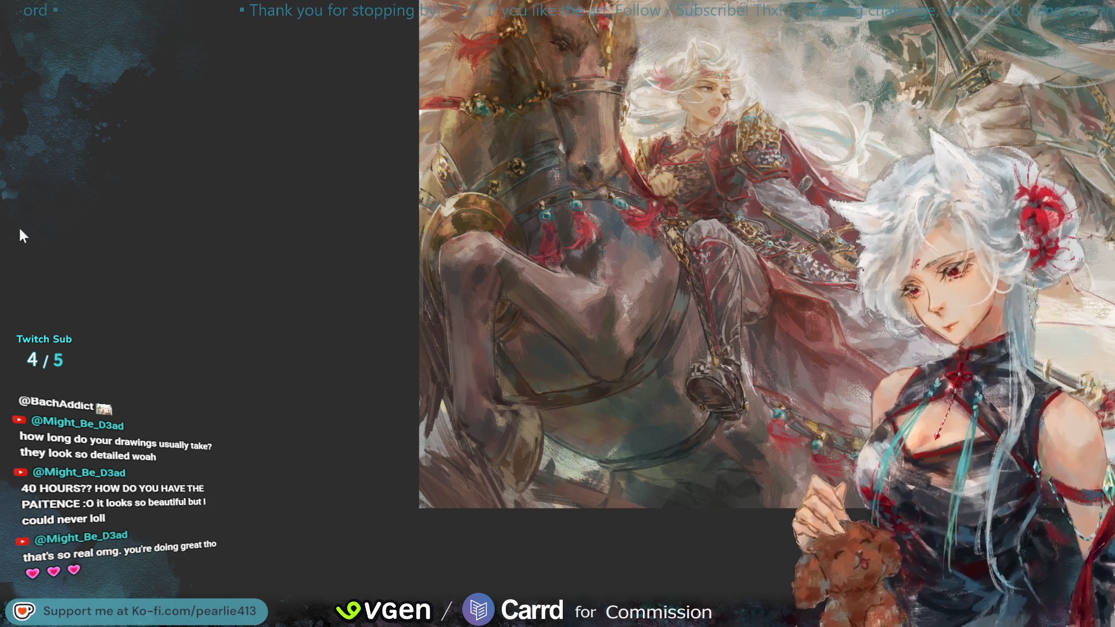
key("h")
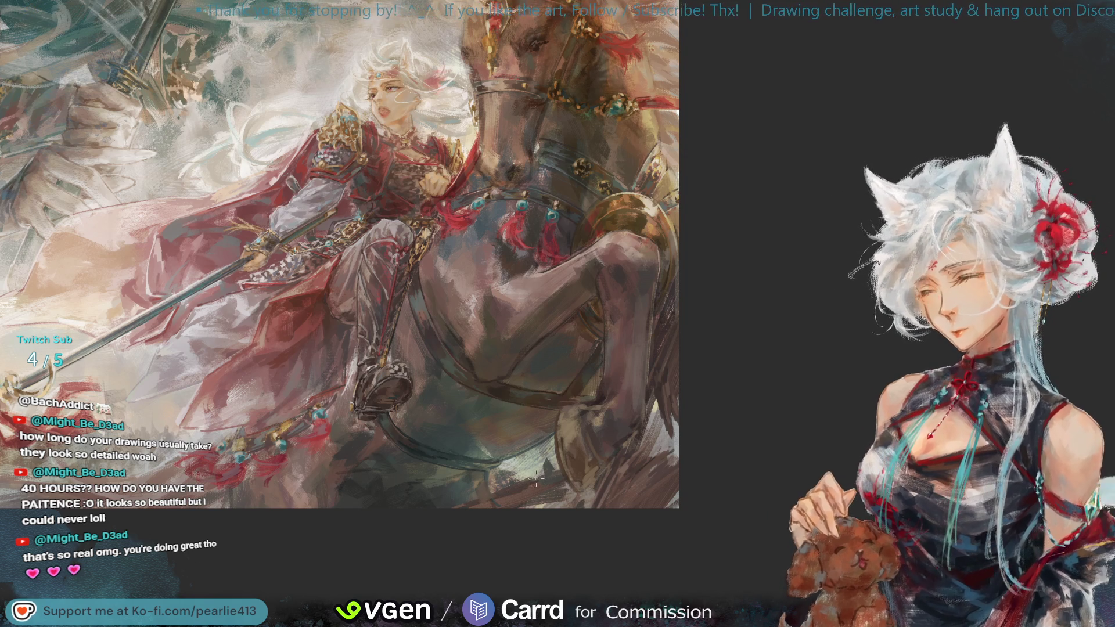
left_click_drag(509, 500, 508, 503)
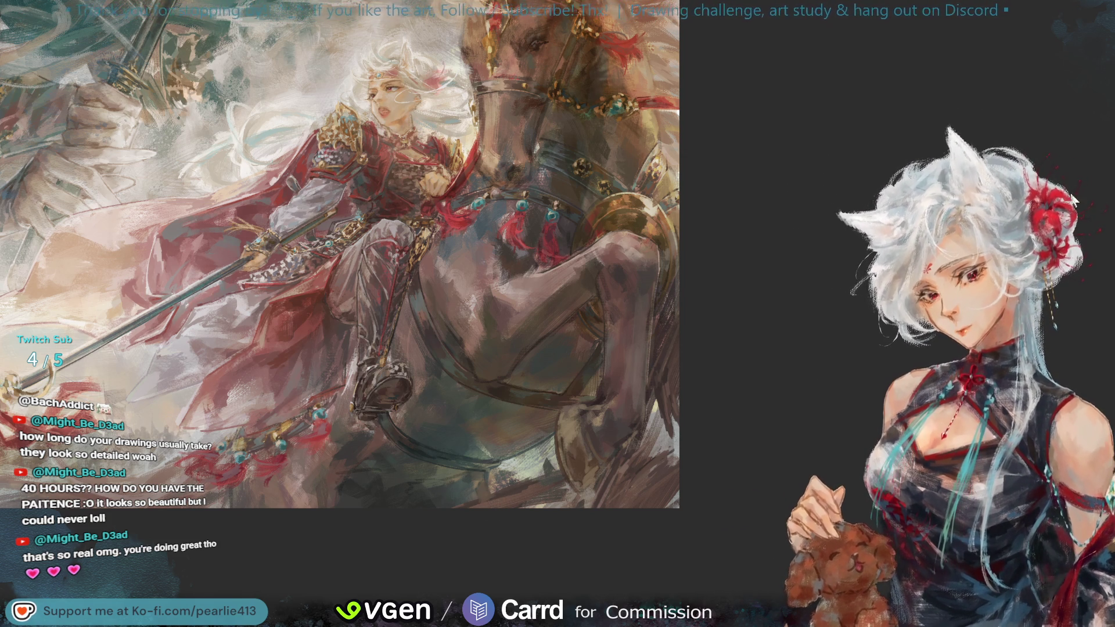
key("h")
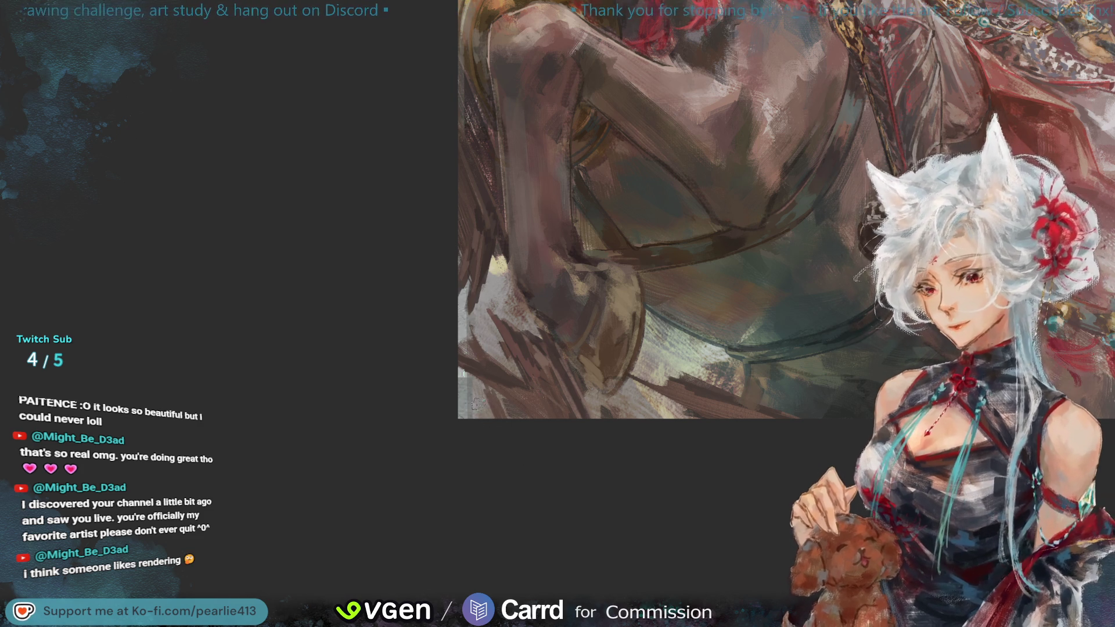
- Adjust the brush size while refining the horse's chest and raised foreleg
mouse_move(495, 408)
left_mouse_down()
mouse_move(506, 398)
mouse_move(493, 393)
left_mouse_up()
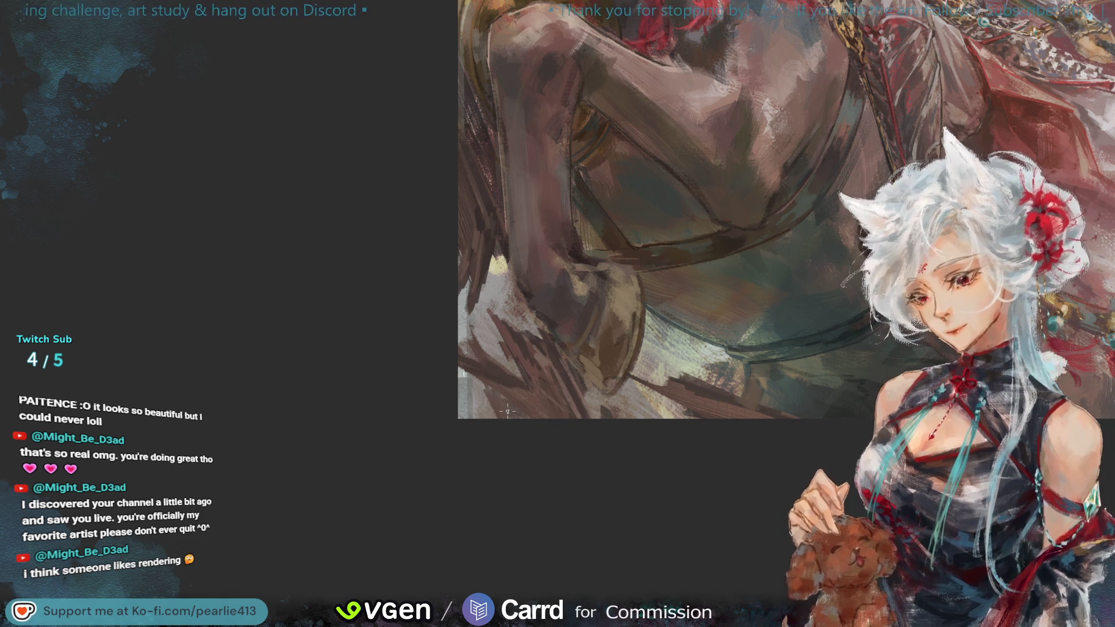
- Unmirror the canvas and zoom closer on the horse's legs below the stirrup
key("h")
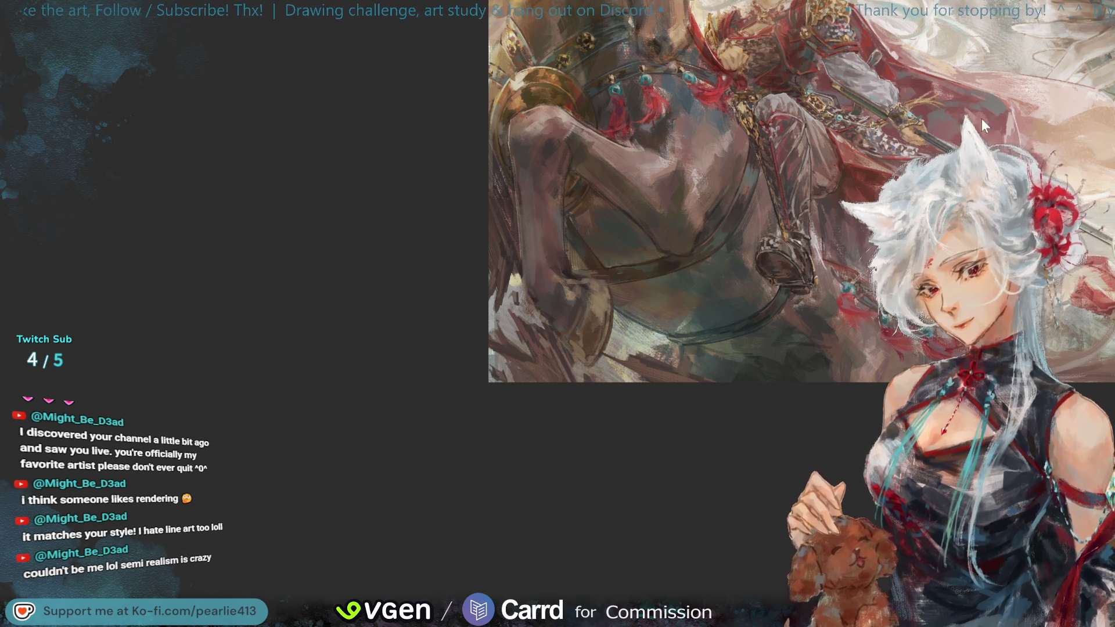
left_click_drag(1105, 264, 1070, 93)
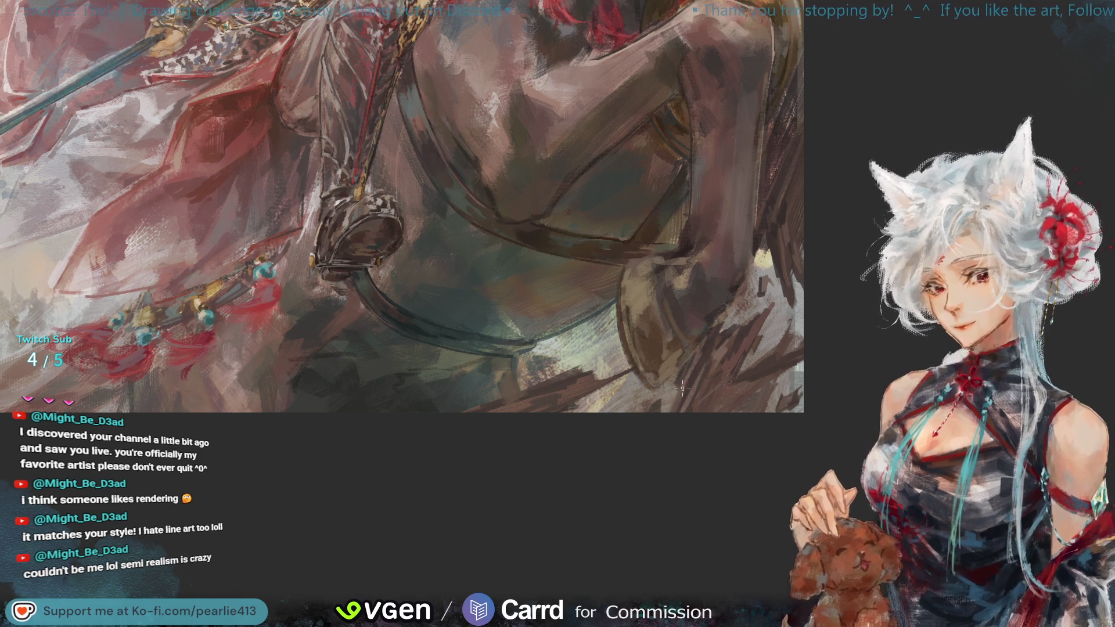
- Paint a darker stroke over the horse's lower body
left_click_drag(744, 314, 696, 383)
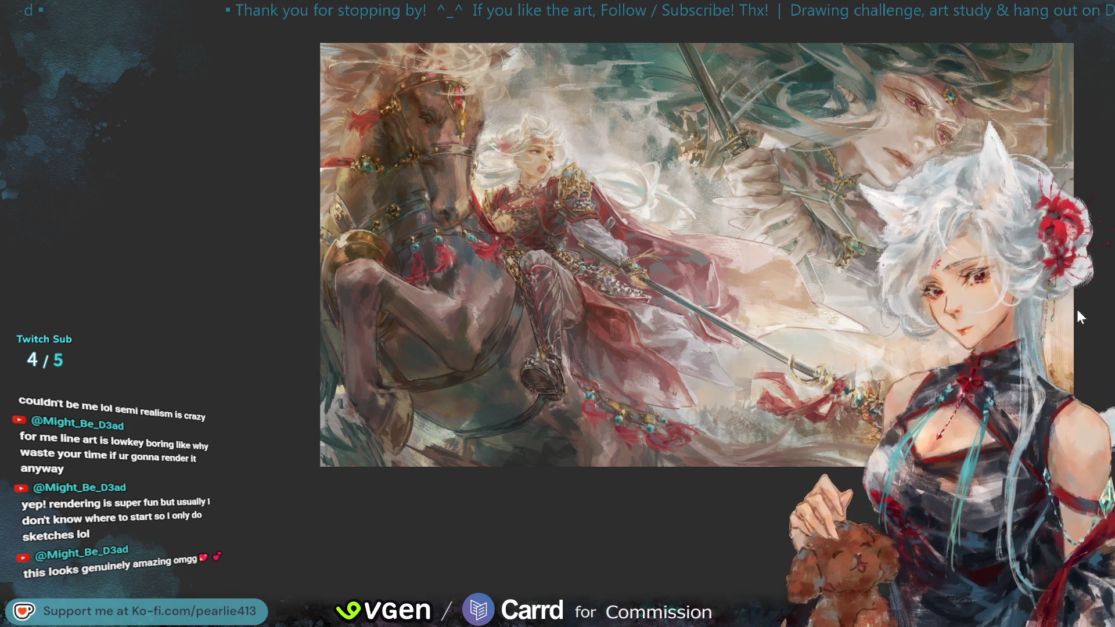
- Mirror the painting view horizontally to check the composition
key("h")
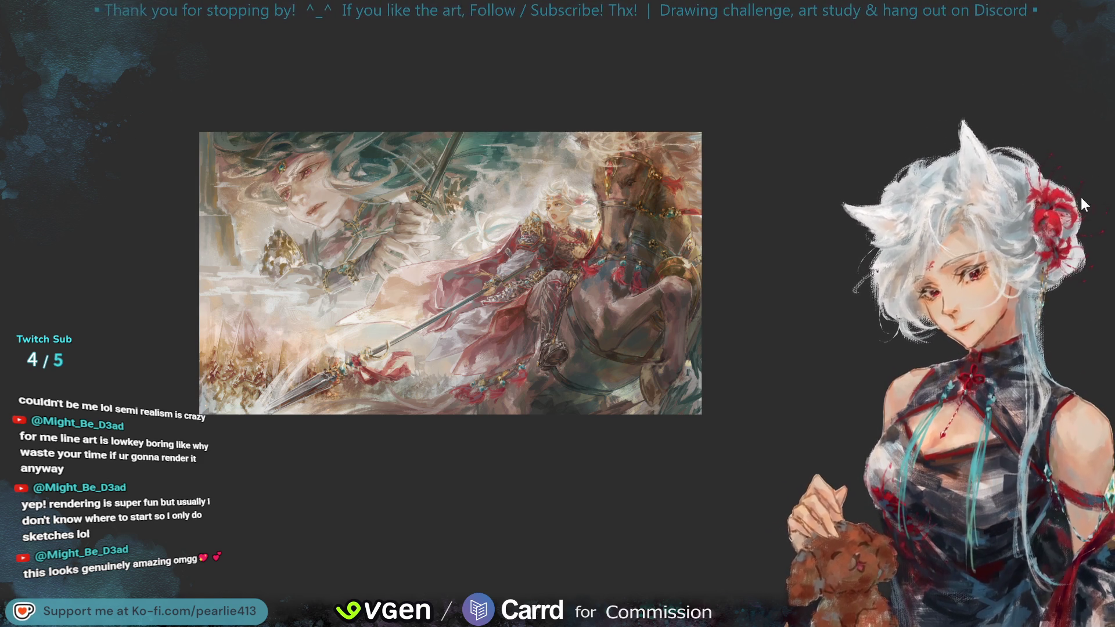
- Zoom into and pan the mirrored painting, then fit the whole artwork on screen
scroll(642, 120, "up", 3)
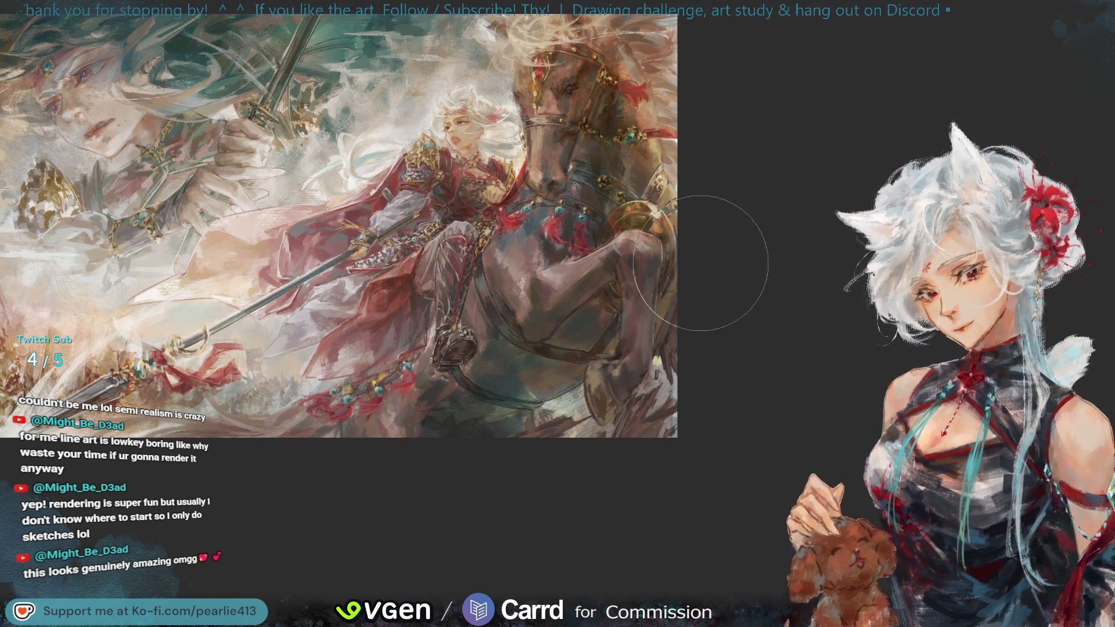
mouse_move(1085, 100)
left_mouse_down()
mouse_move(1076, 93)
mouse_move(1082, 102)
left_mouse_up()
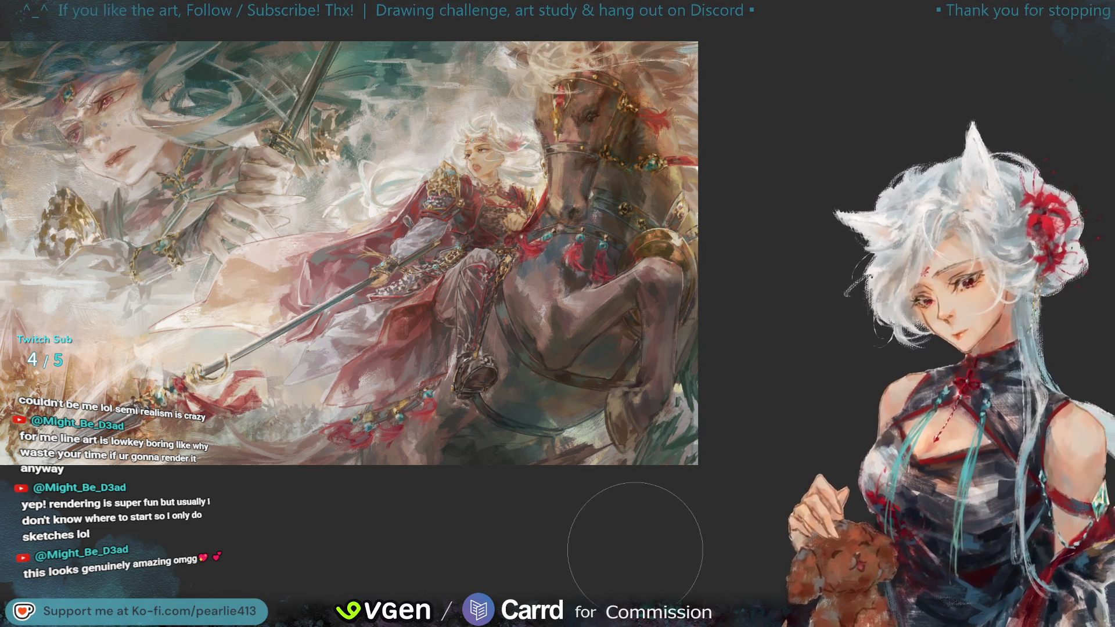
key("ctrl+0")
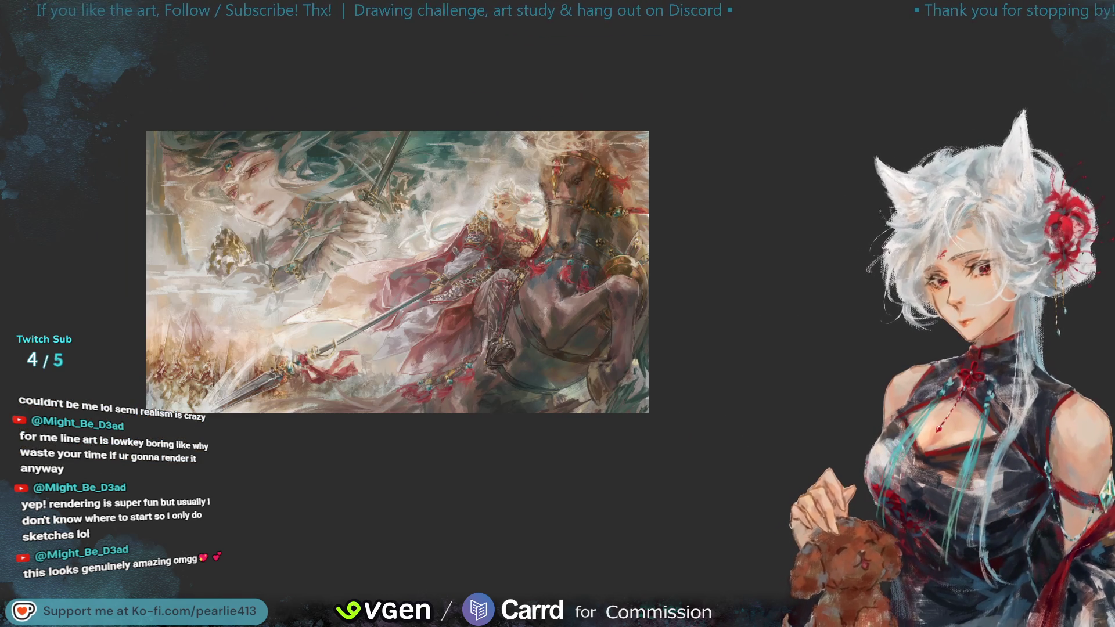
- Flip the view back to normal orientation, with the horse on the left, and zoom in
key("h")
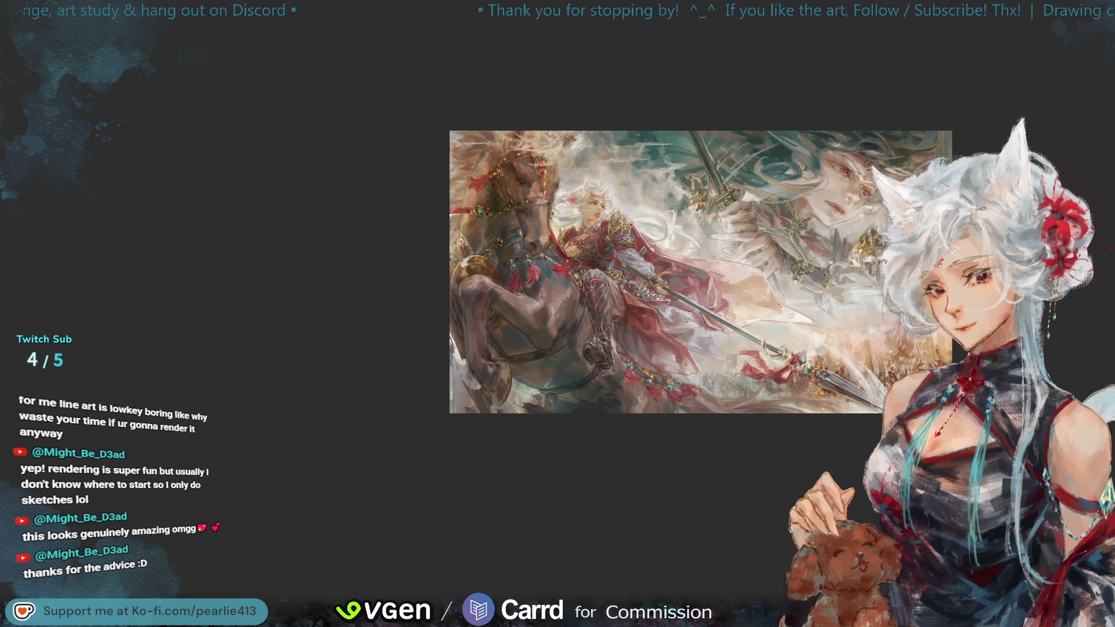
scroll(611, 190, "up", 3)
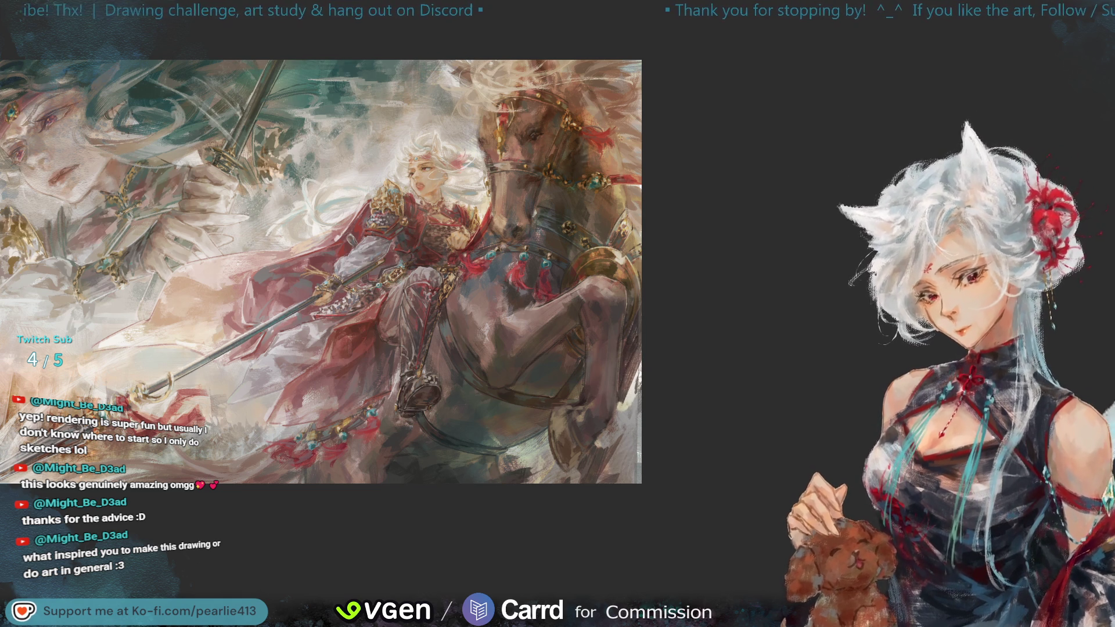
- Sample a colour from the painting's right edge
left_click(634, 371)
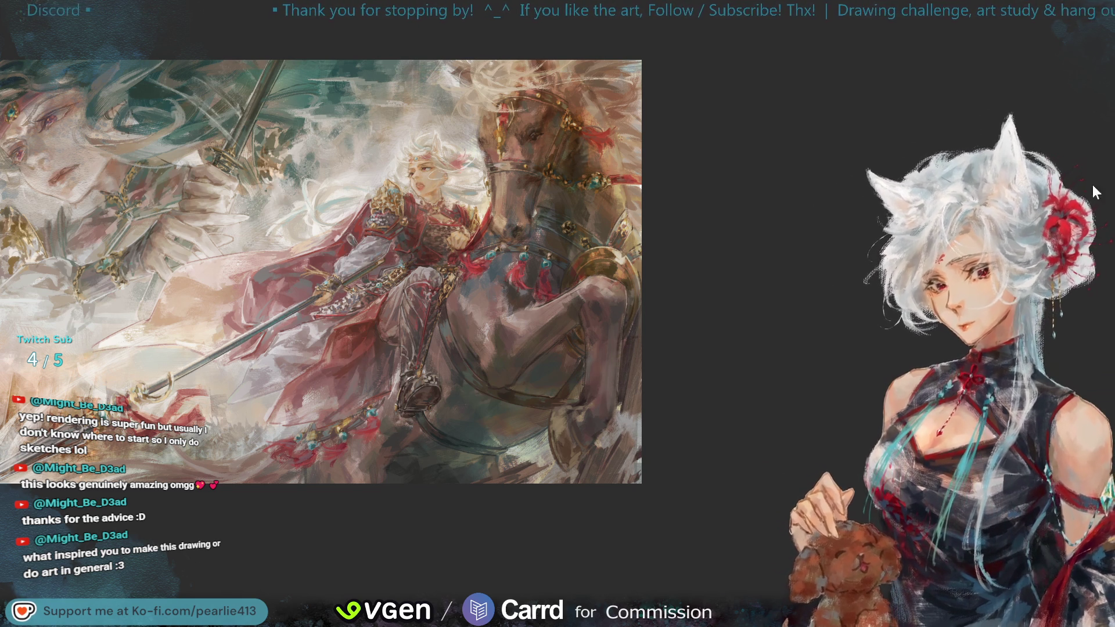
- Flip the view back to its normal, unmirrored orientation
key("m")
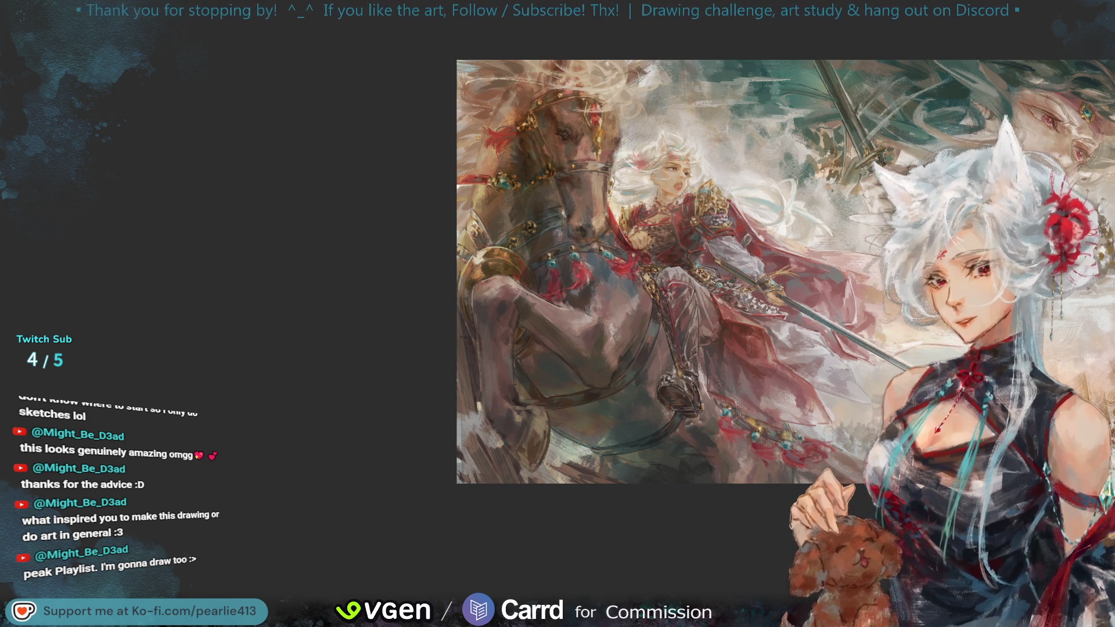
left_click_drag(1098, 141, 1087, 141)
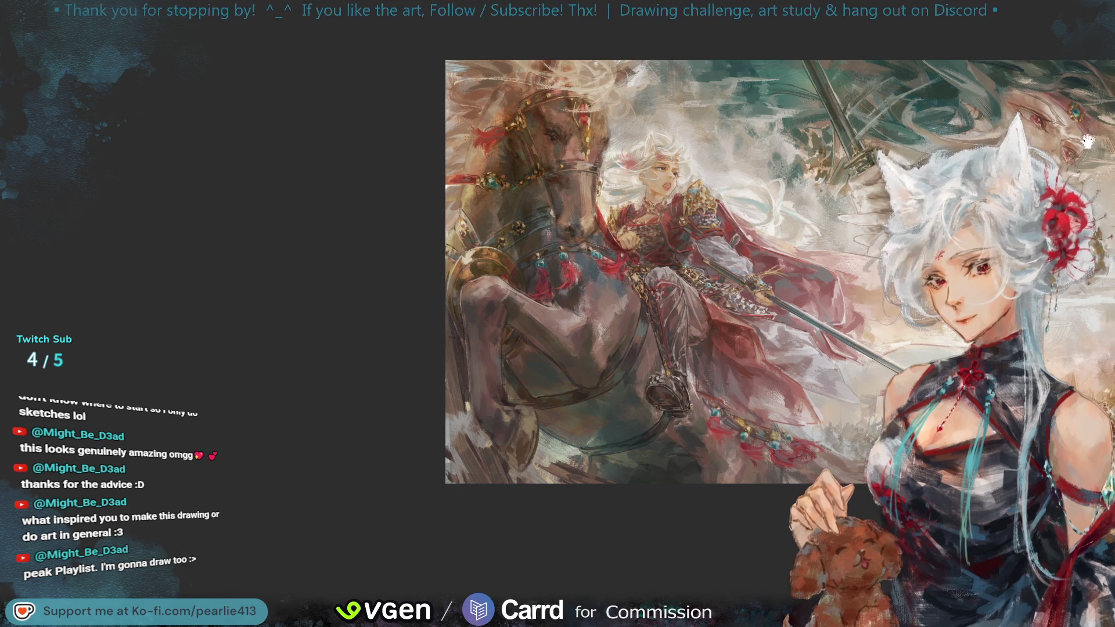
key("ctrl+plus")
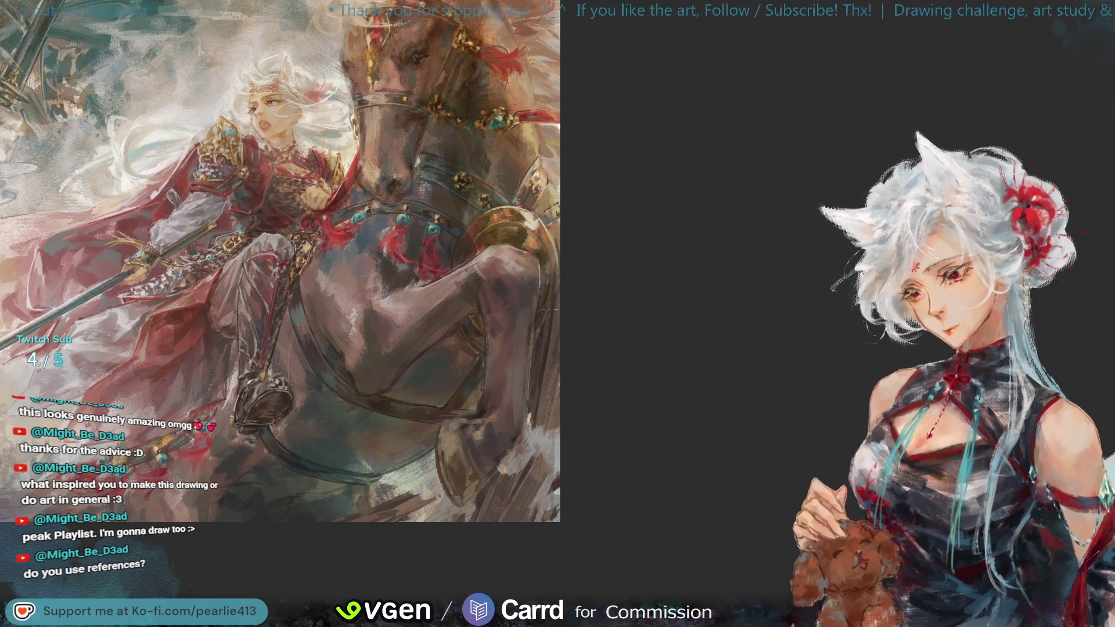
scroll(557, 314, "up", 3)
left_click_drag(256, 309, 547, 309)
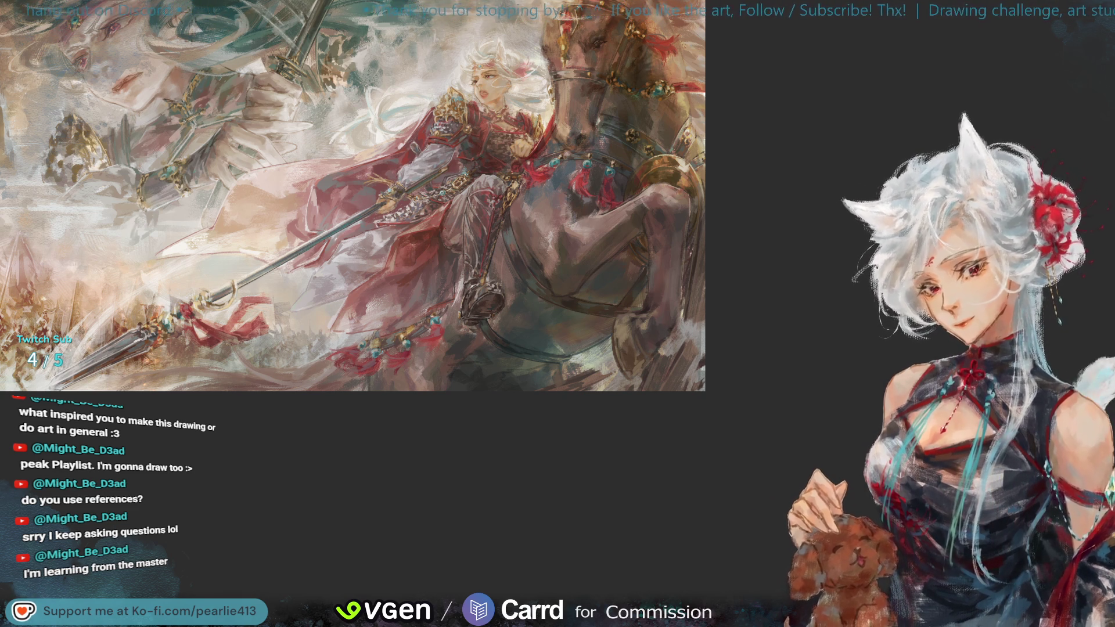
- Toggle the horizontal view flip, adjust the zoom, and sample a colour from the painting
key("m")
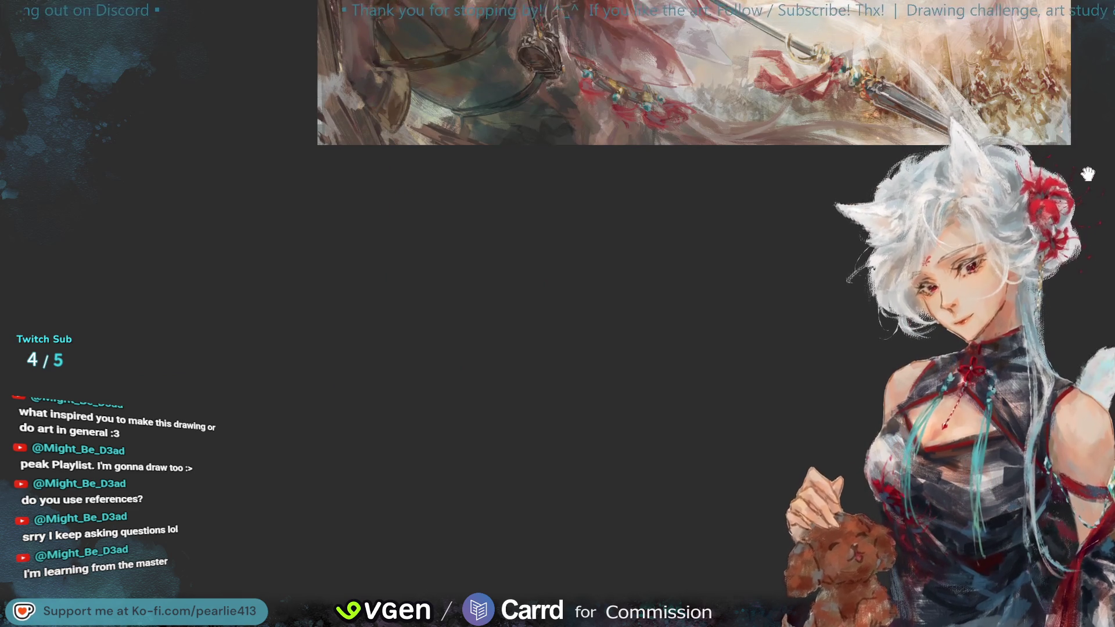
scroll(1053, 80, "up", 2)
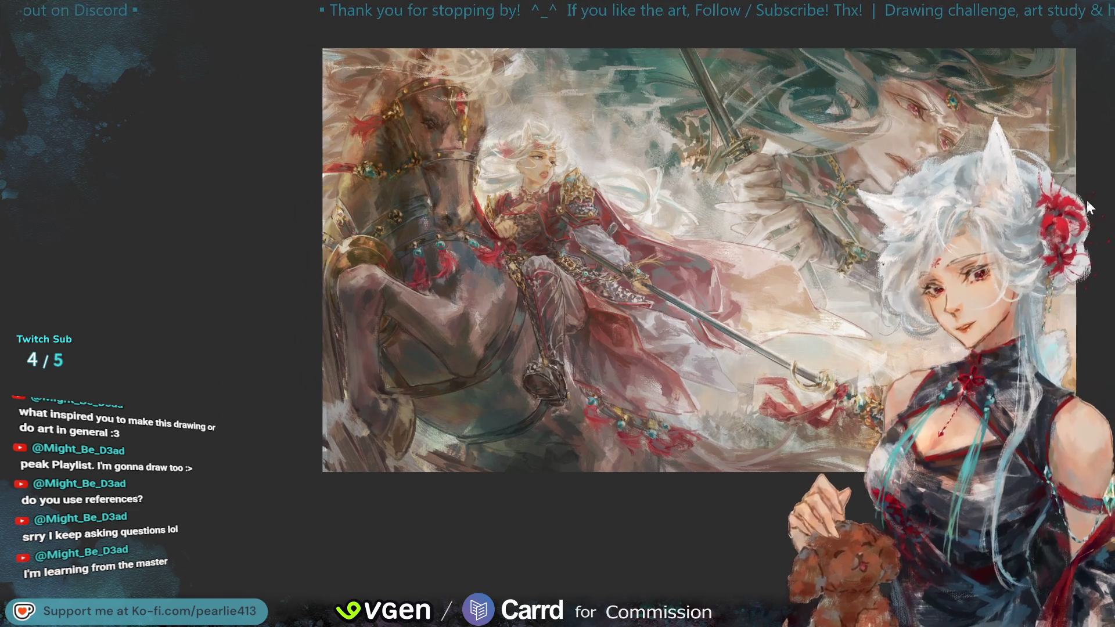
scroll(1076, 103, "up", 1)
scroll(1076, 104, "up", 1)
scroll(1077, 103, "down", 2)
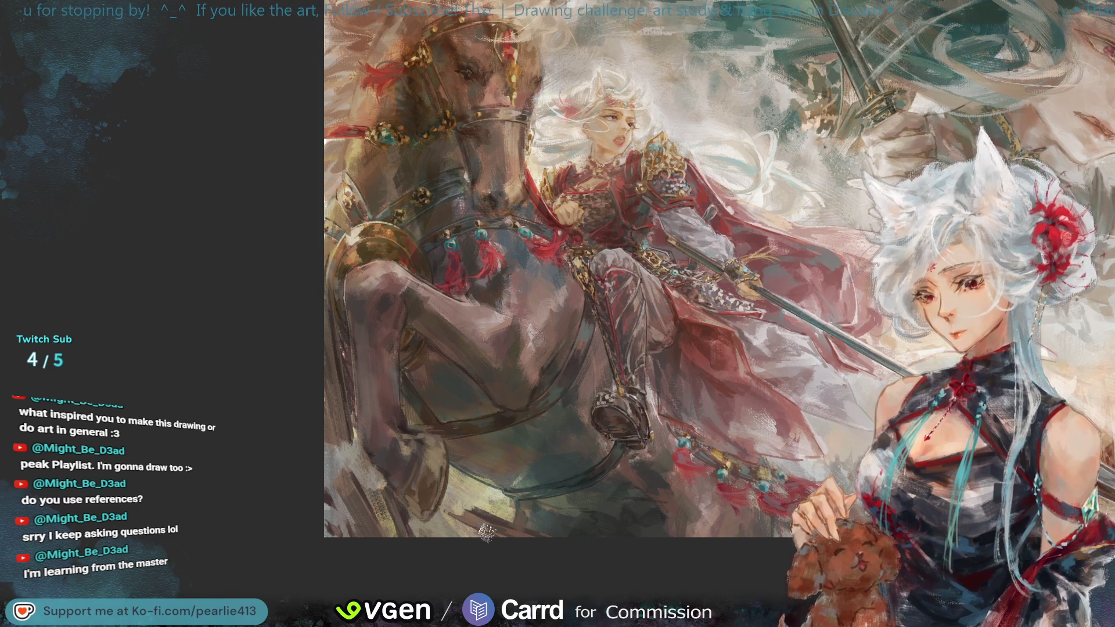
left_click(530, 493, "alt")
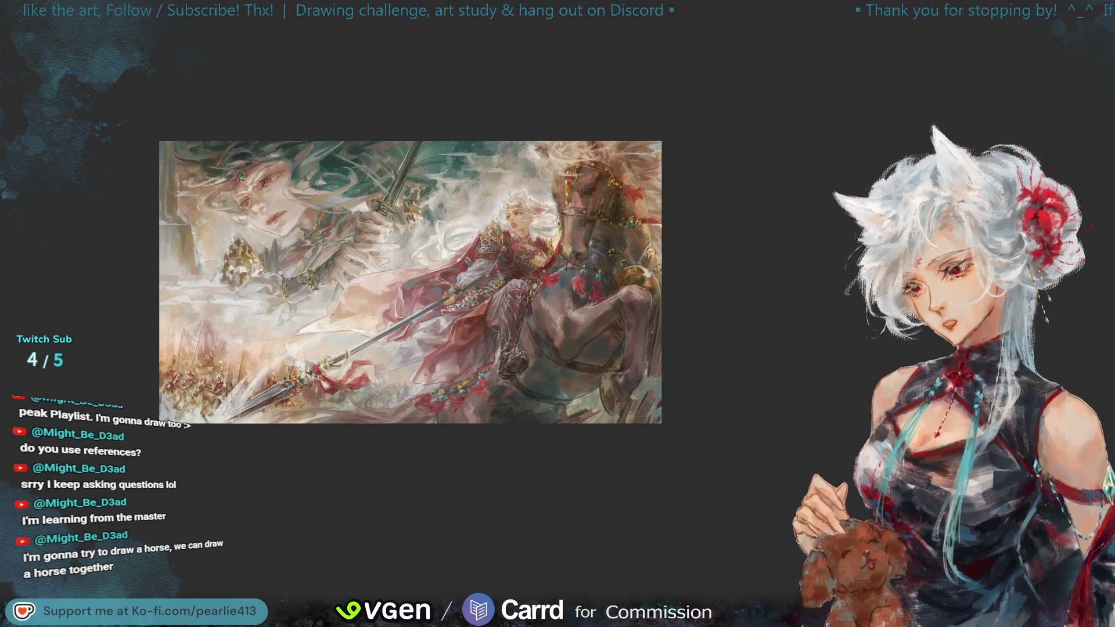
- Sample colours from the horse's head and the right edge, then mirror the view
left_click(645, 233, "ctrl")
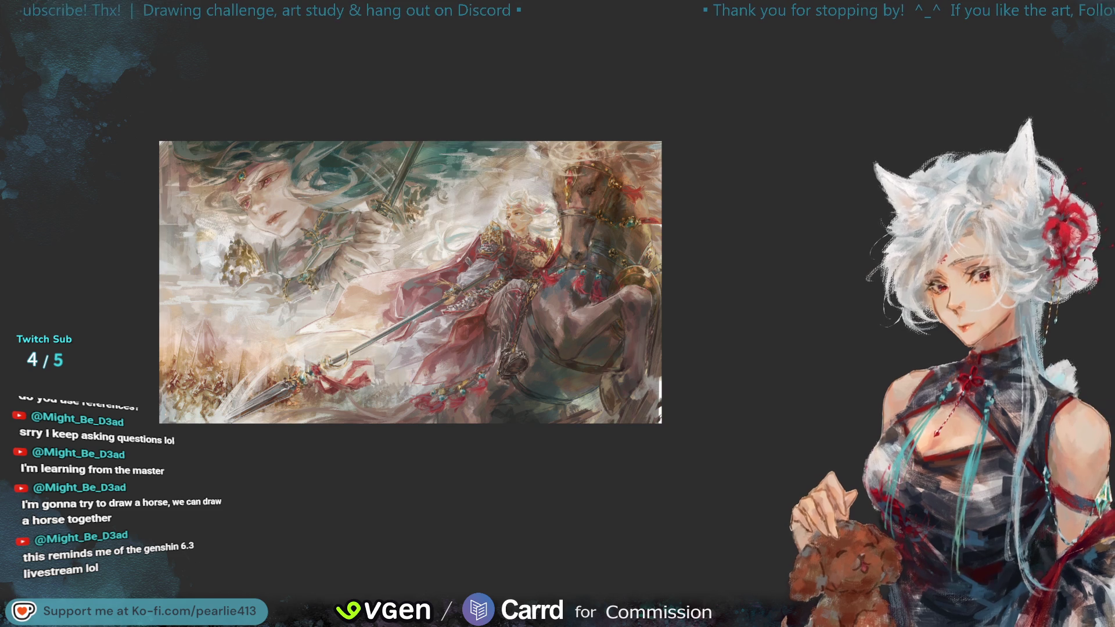
left_click(651, 366, "alt")
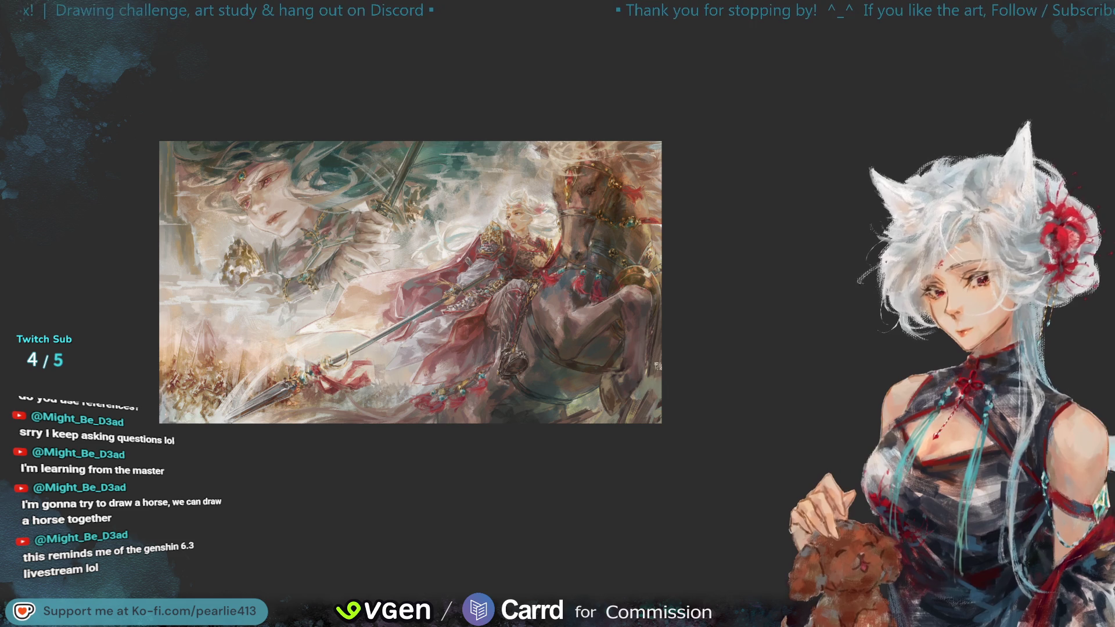
key("m")
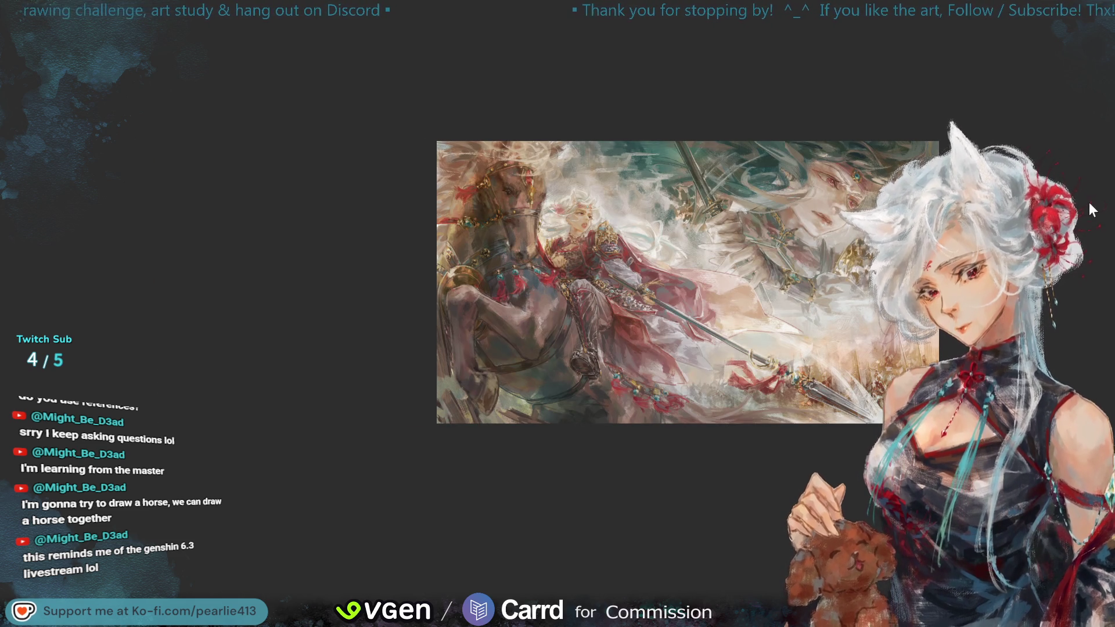
- Sample the dark horse's body colour and zoom in close on its raised forelegs
key("ctrl+plus")
key("ctrl+plus")
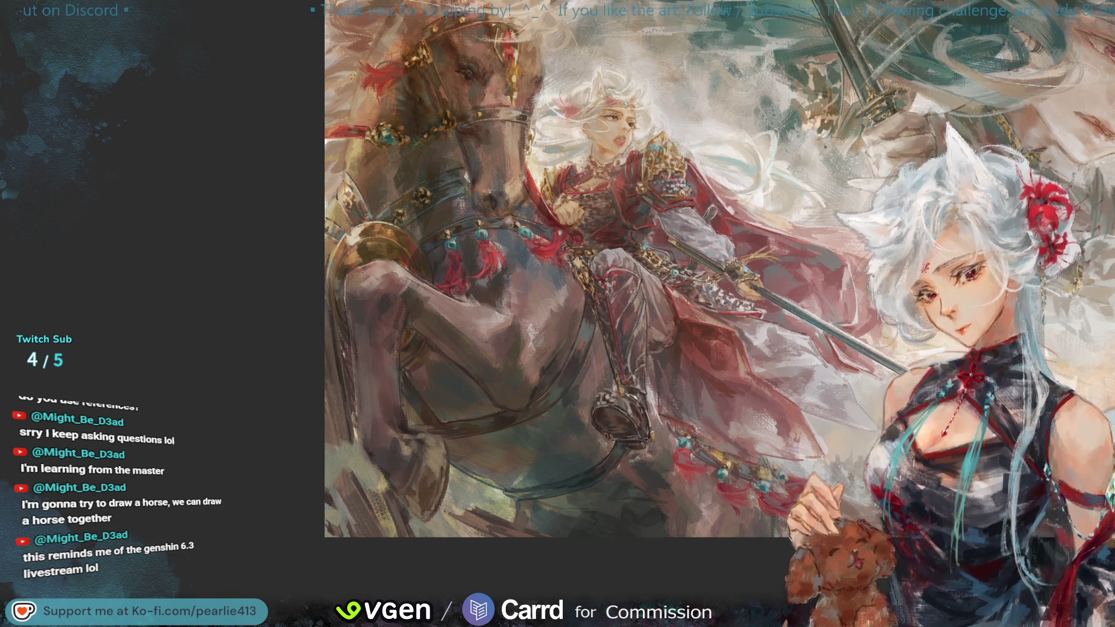
left_click(346, 365, "alt")
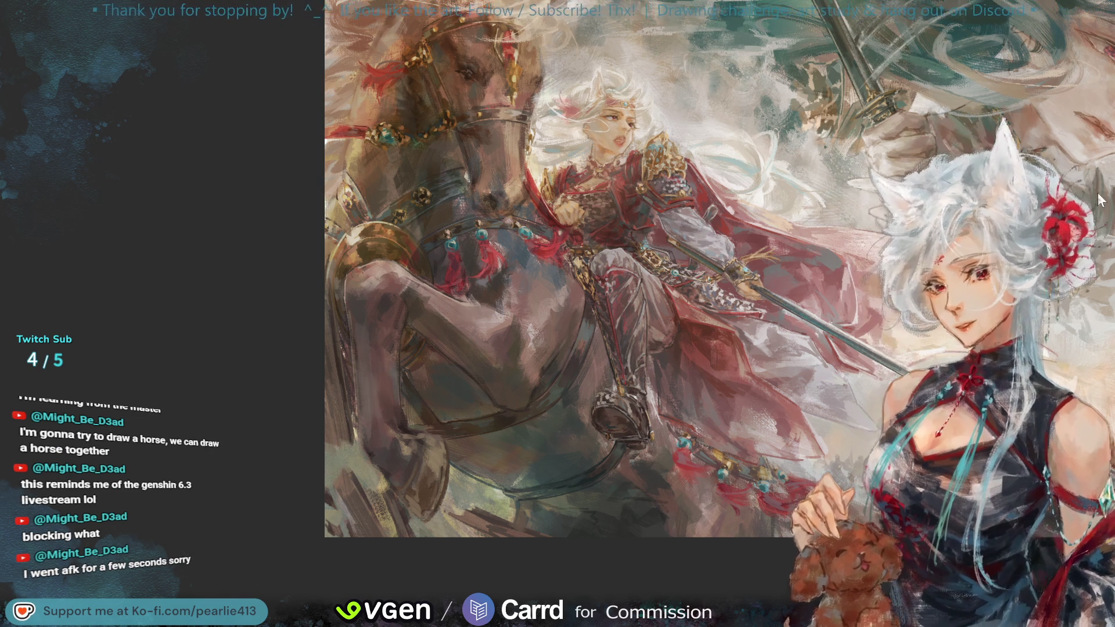
scroll(1100, 201, "up", 3)
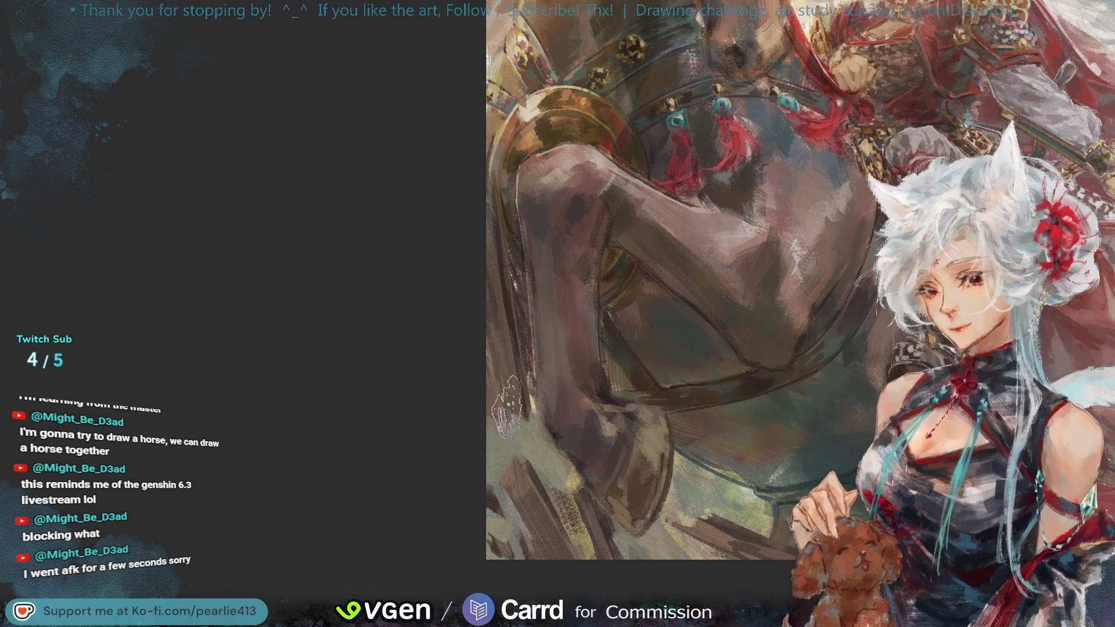
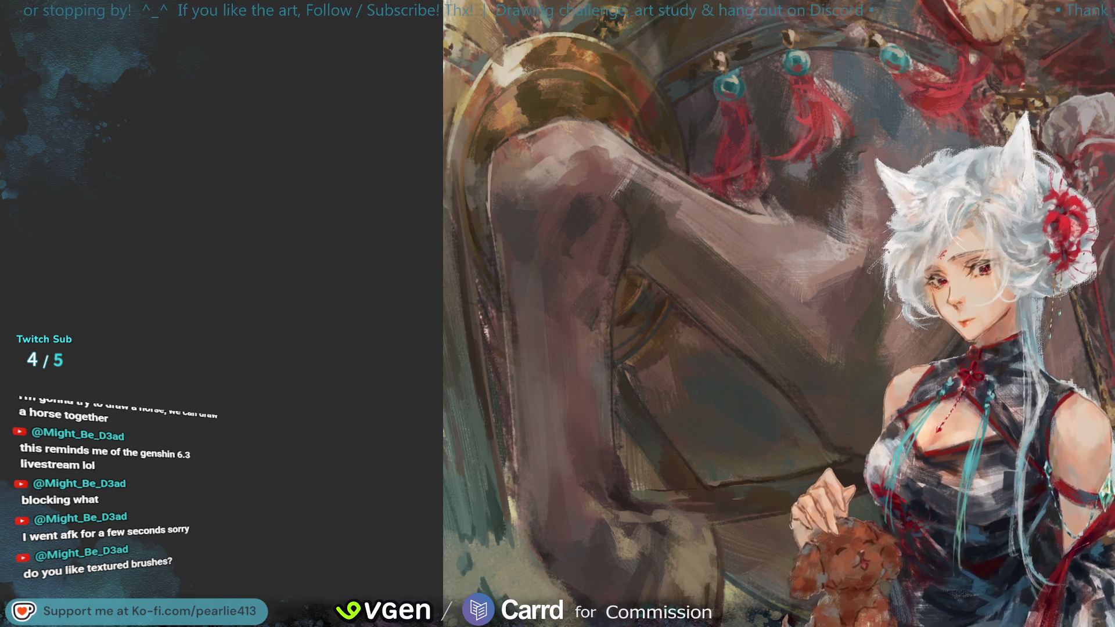
- Fit the entire battle painting on screen with Ctrl+0
key("ctrl+0")
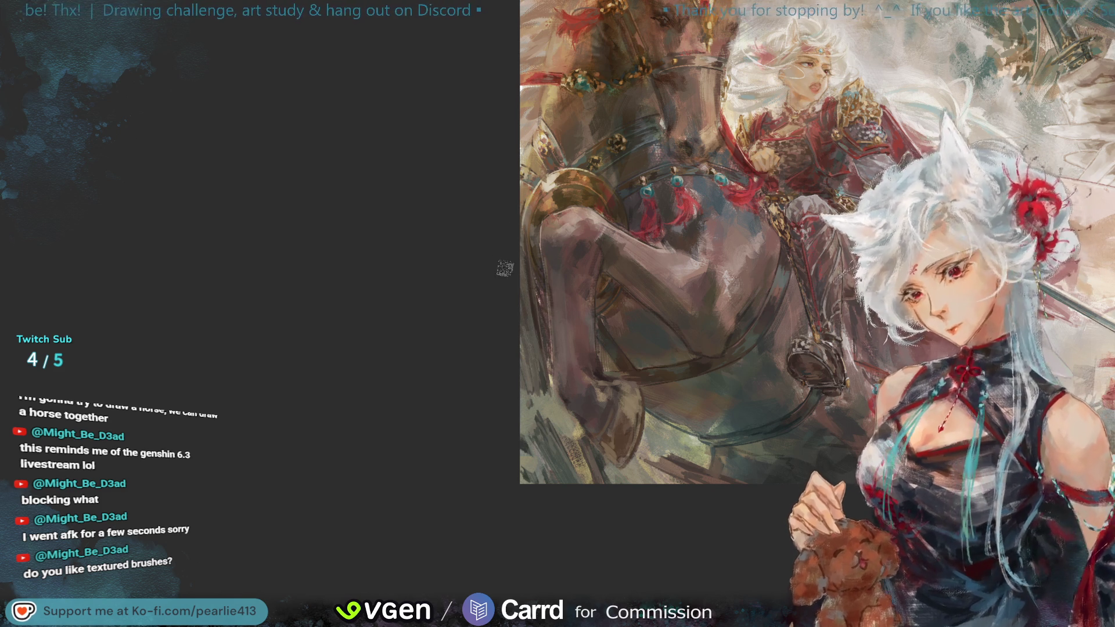
- Zoom in about 2x on the horse's dark body and raised foreleg
scroll(520, 233, "up", 3)
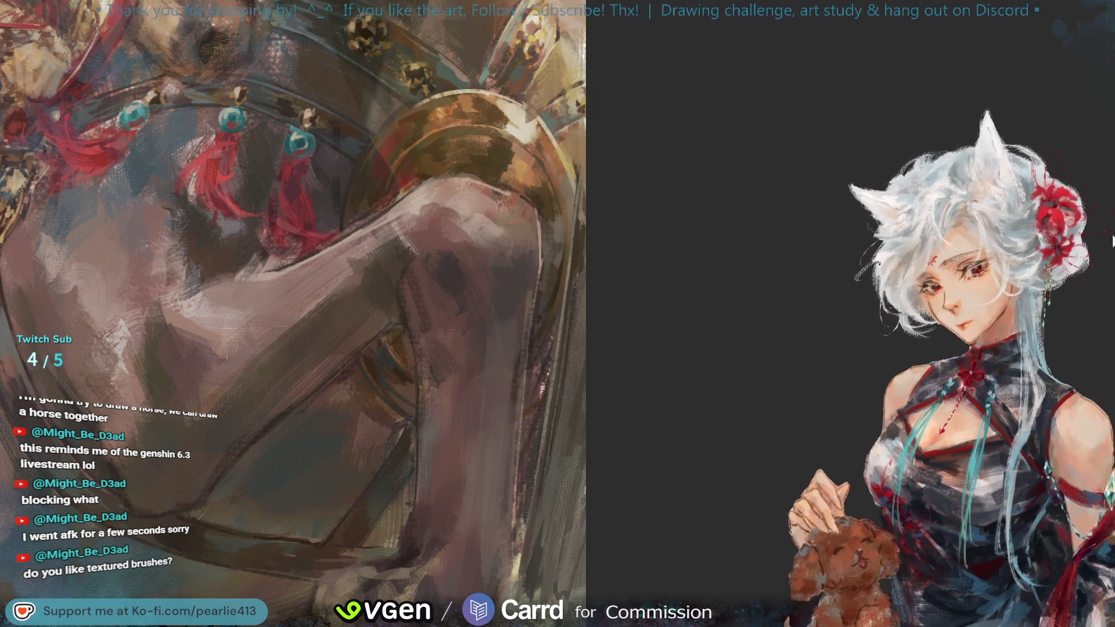
- Mirror the view to check the horse's foreleg, then return below the rider's legs
key("m")
left_click(519, 259)
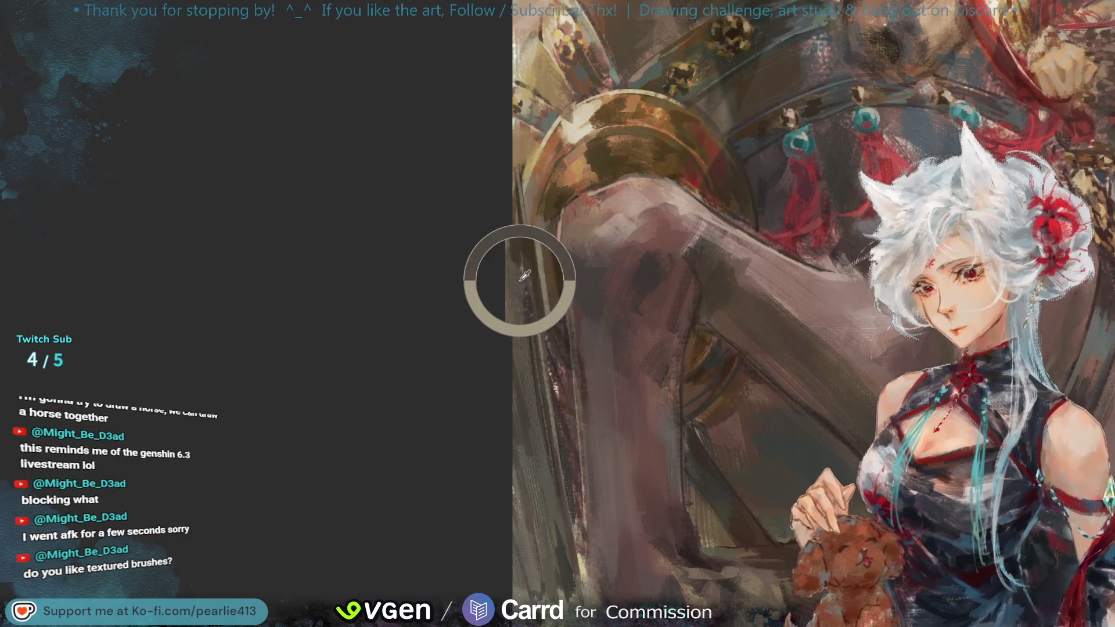
left_click(515, 288)
left_click(513, 296)
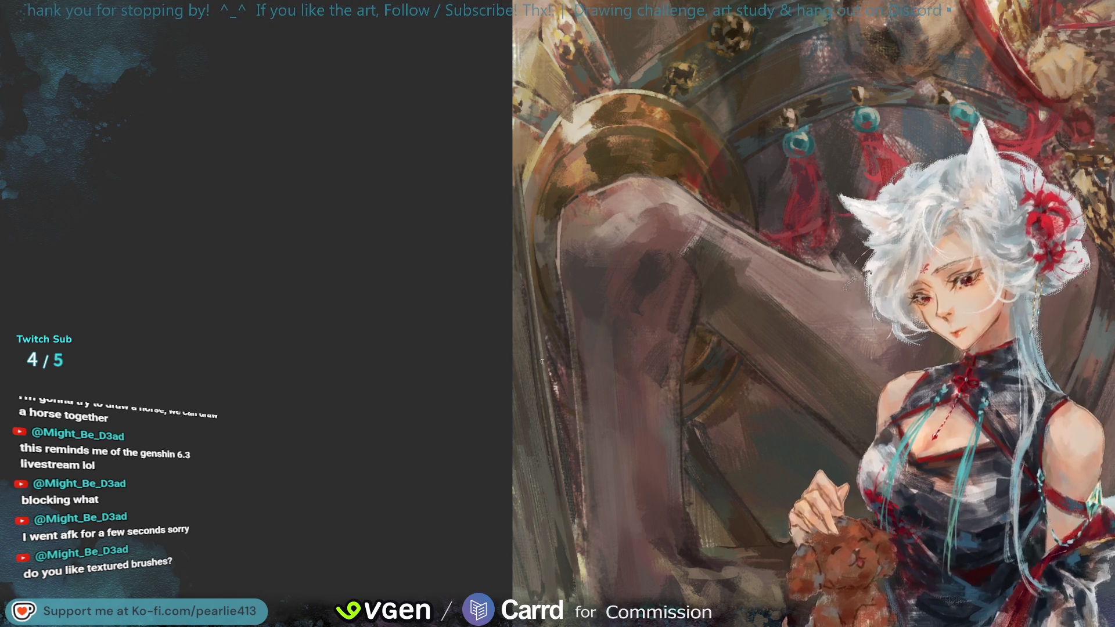
left_click(546, 288)
left_click(546, 288)
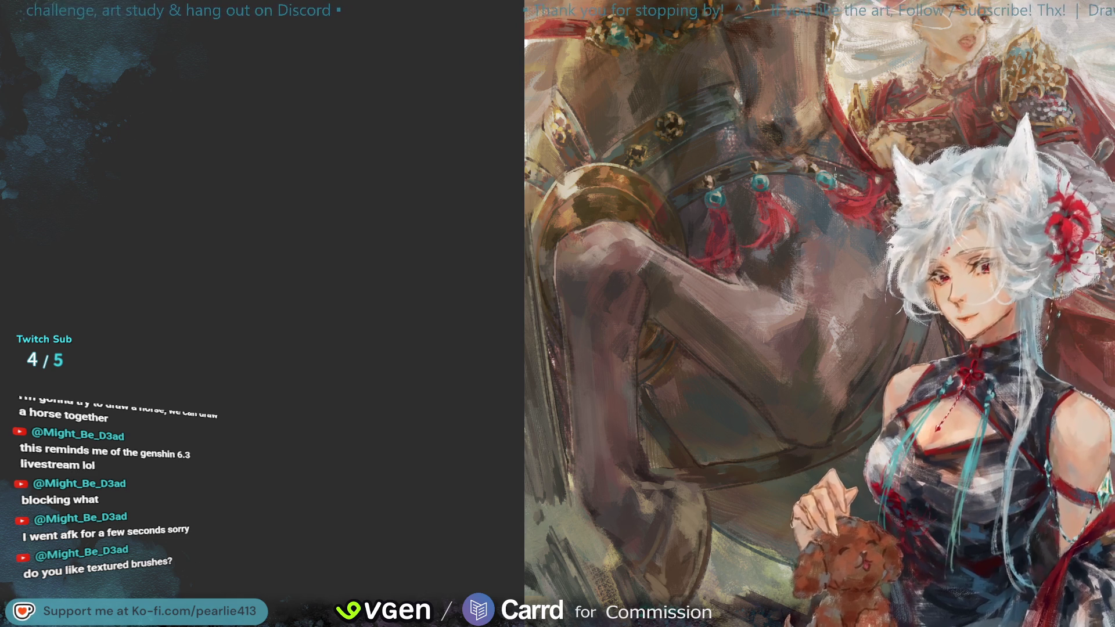
- Mirror the painting, pan to its right and bottom edges, then flip back
scroll(1066, 82, "down", 3)
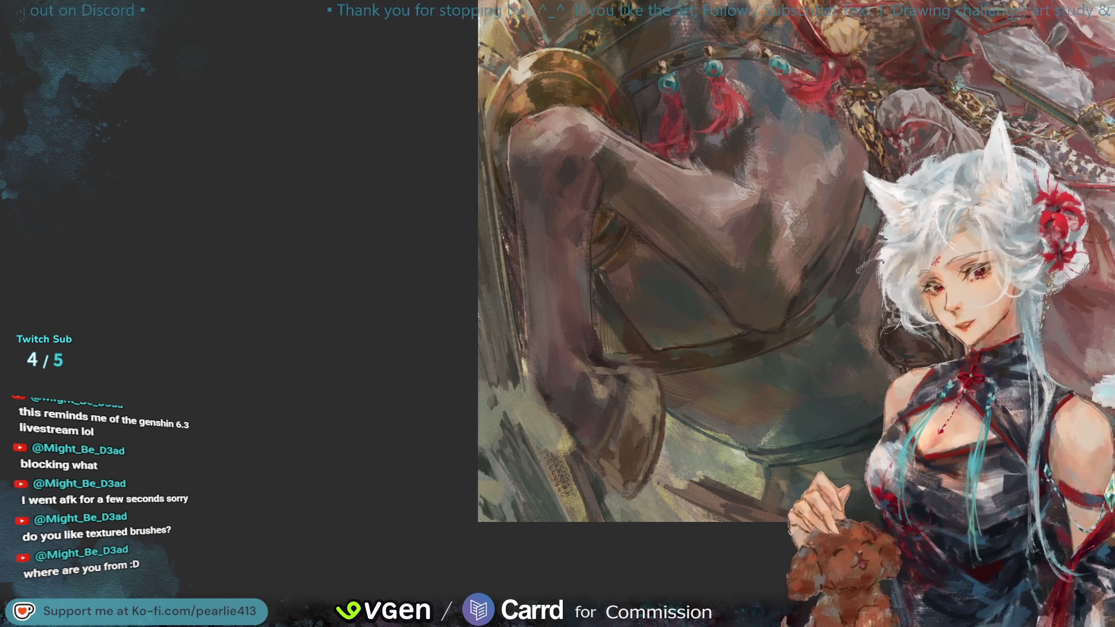
key("m")
left_click_drag(1077, 64, 1114, 146)
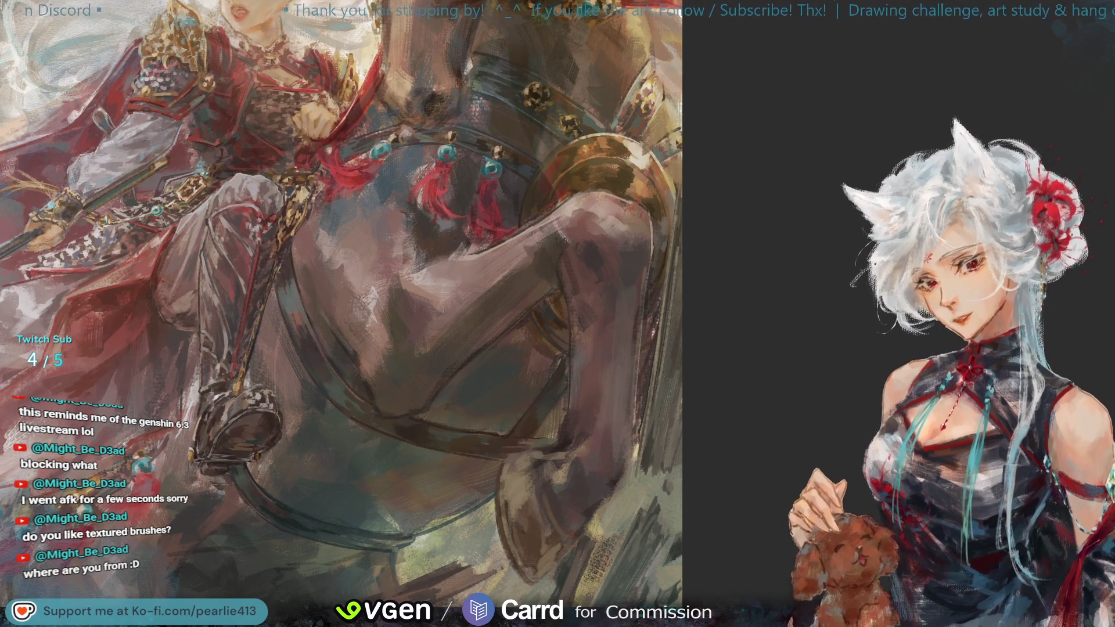
mouse_move(1023, 73)
left_mouse_down()
mouse_move(1114, 46)
mouse_move(1114, 4)
left_mouse_up()
key("m")
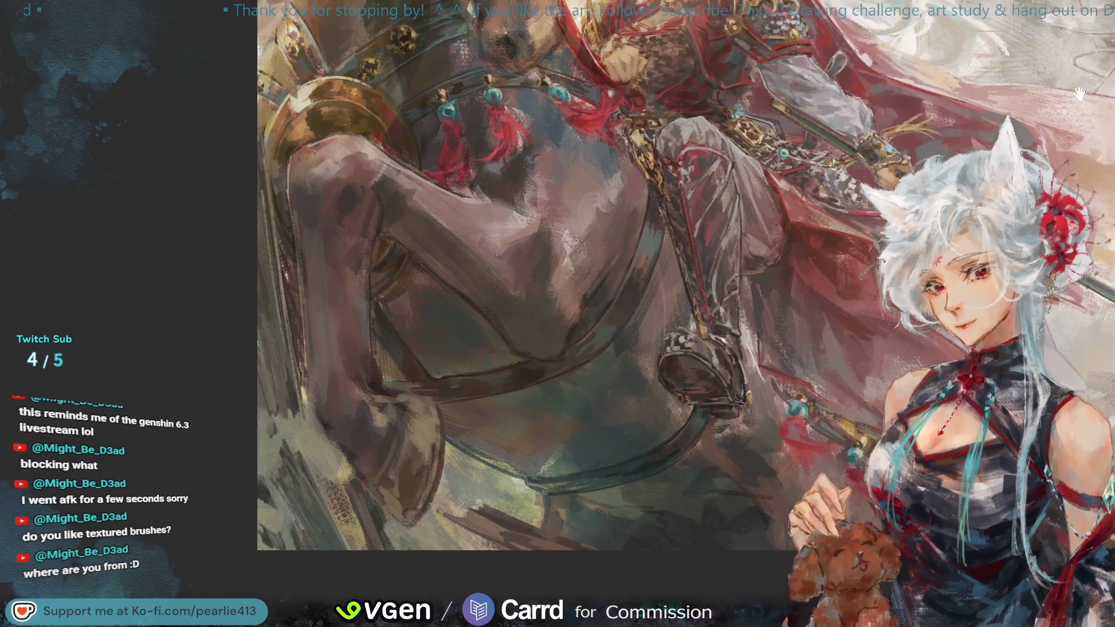
mouse_move(275, 315)
left_mouse_down()
mouse_move(262, 304)
mouse_move(360, 285)
left_mouse_up()
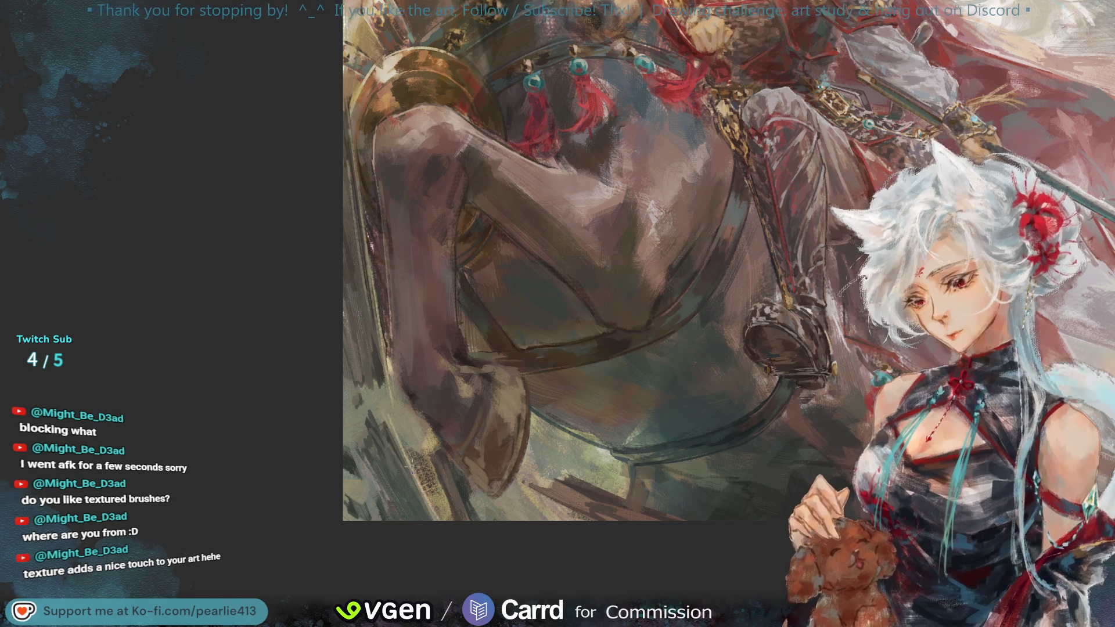
- Sample horse colours, zoom in on the raised legs and paint darker marks
left_click_drag(390, 361, 394, 372)
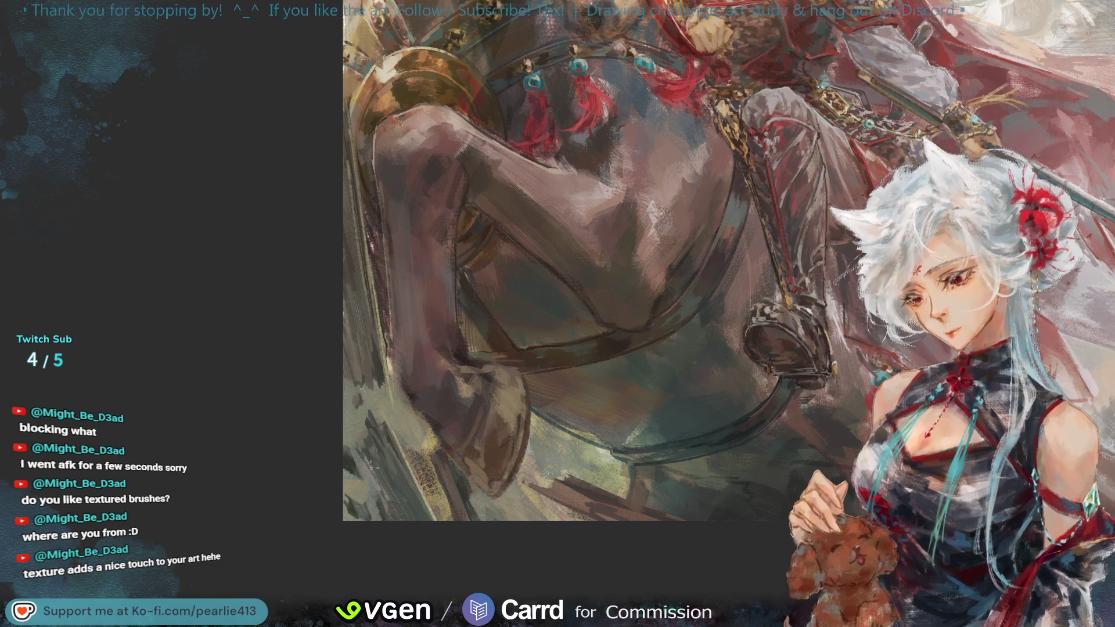
left_click_drag(349, 310, 333, 316)
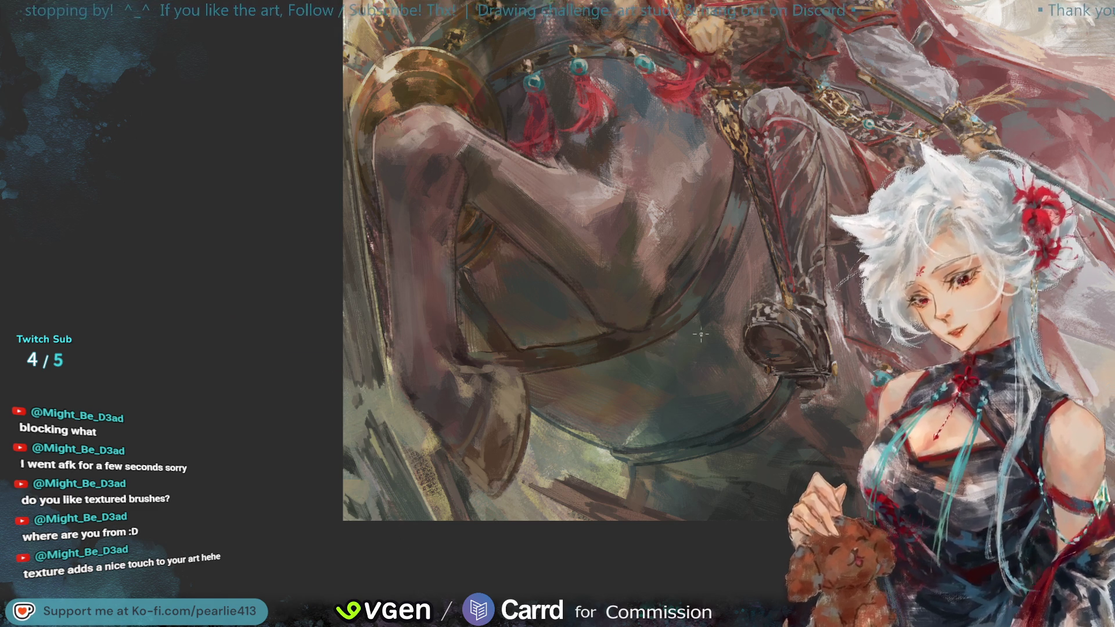
key("ctrl+minus")
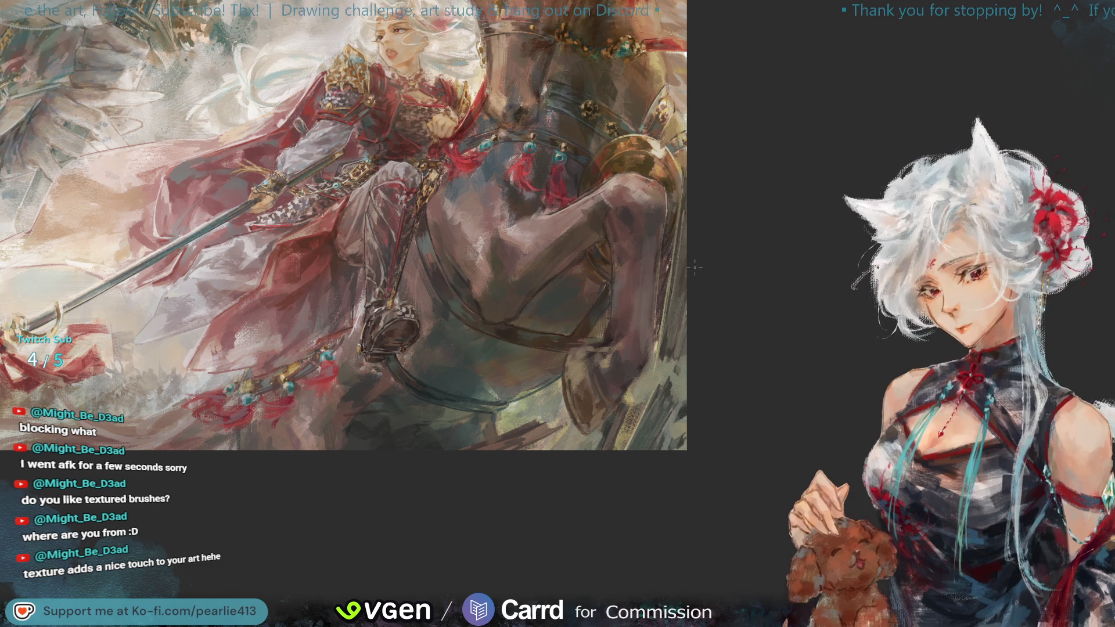
key("h")
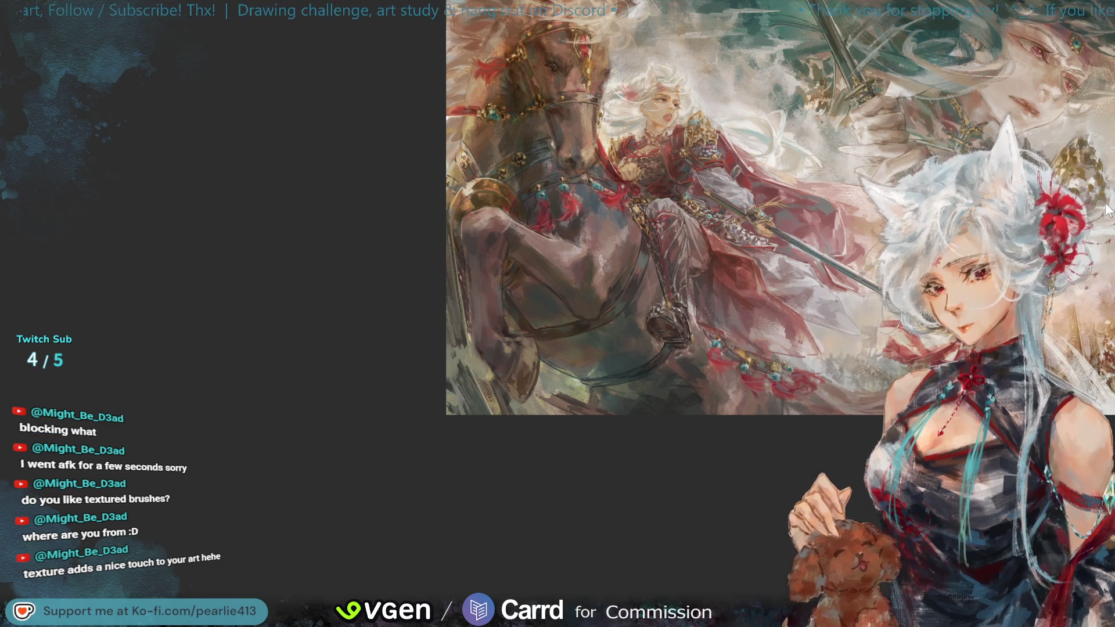
key("ctrl+plus")
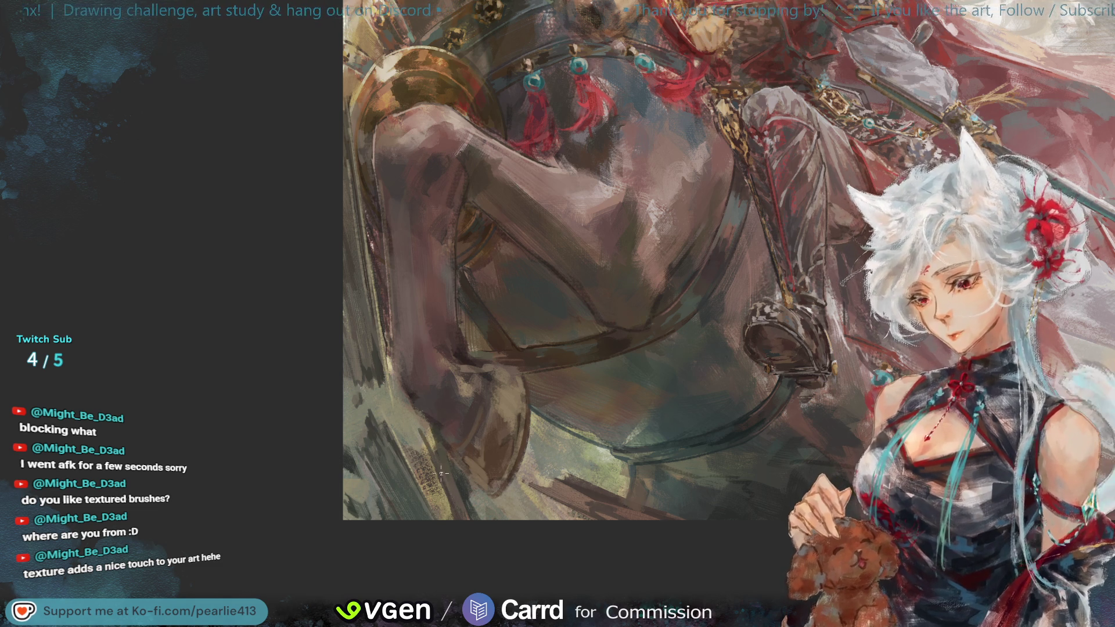
mouse_move(433, 465)
left_mouse_down()
mouse_move(429, 447)
mouse_move(437, 463)
left_mouse_up()
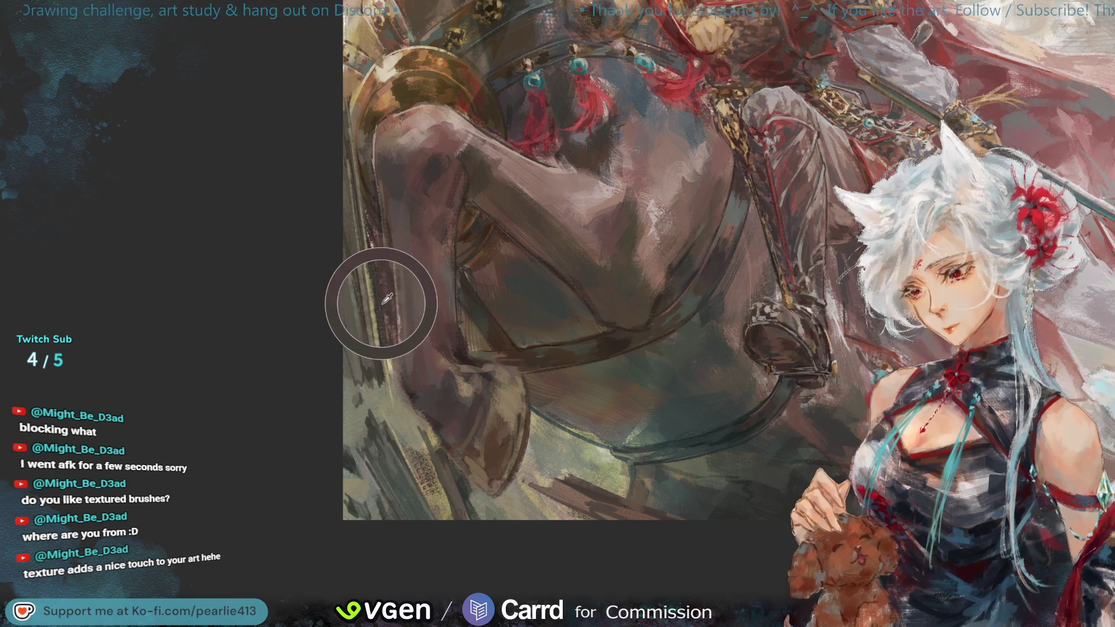
- Shade the horse's raised leg with darker strokes, then mirror the canvas view
mouse_move(420, 424)
left_mouse_down()
mouse_move(436, 469)
mouse_move(436, 450)
left_mouse_up()
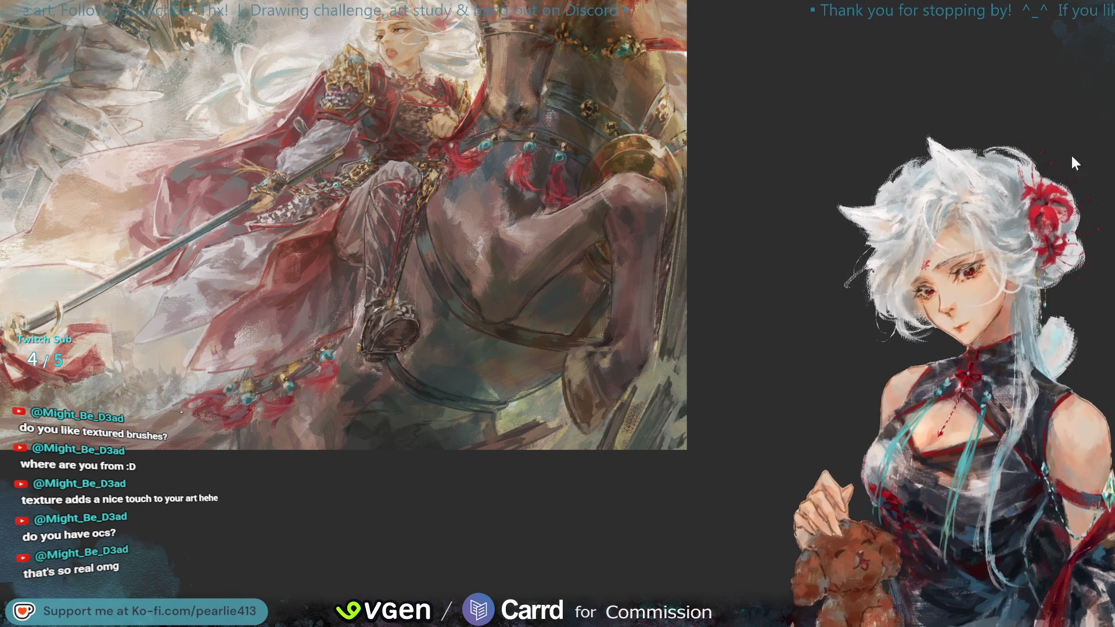
key("m")
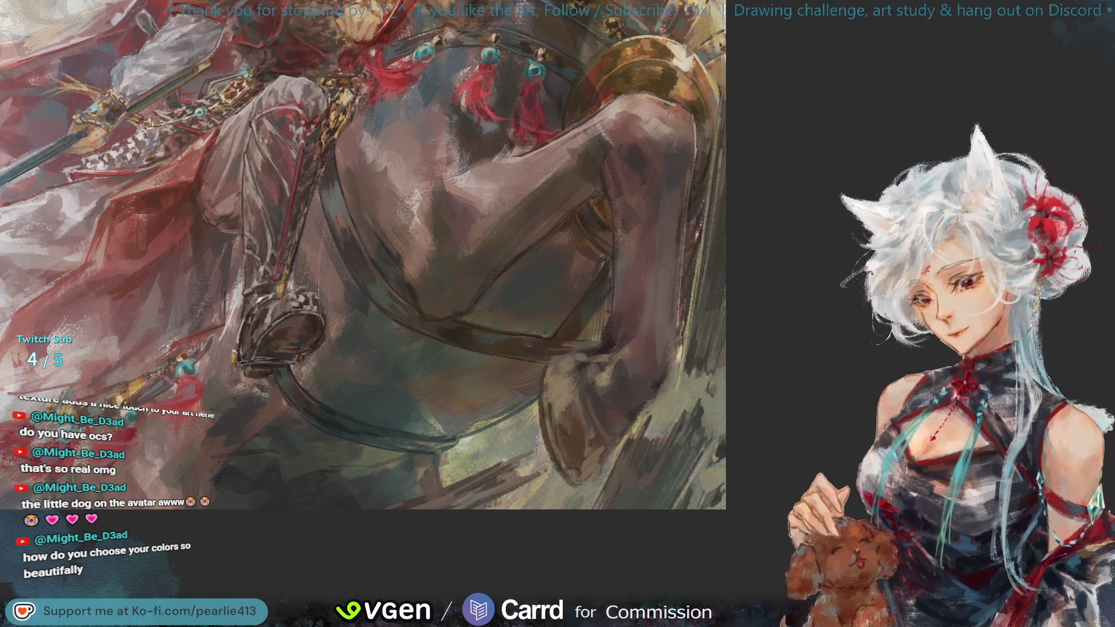
- Flip the canvas back to normal orientation over the horse's legs and belly
key("h")
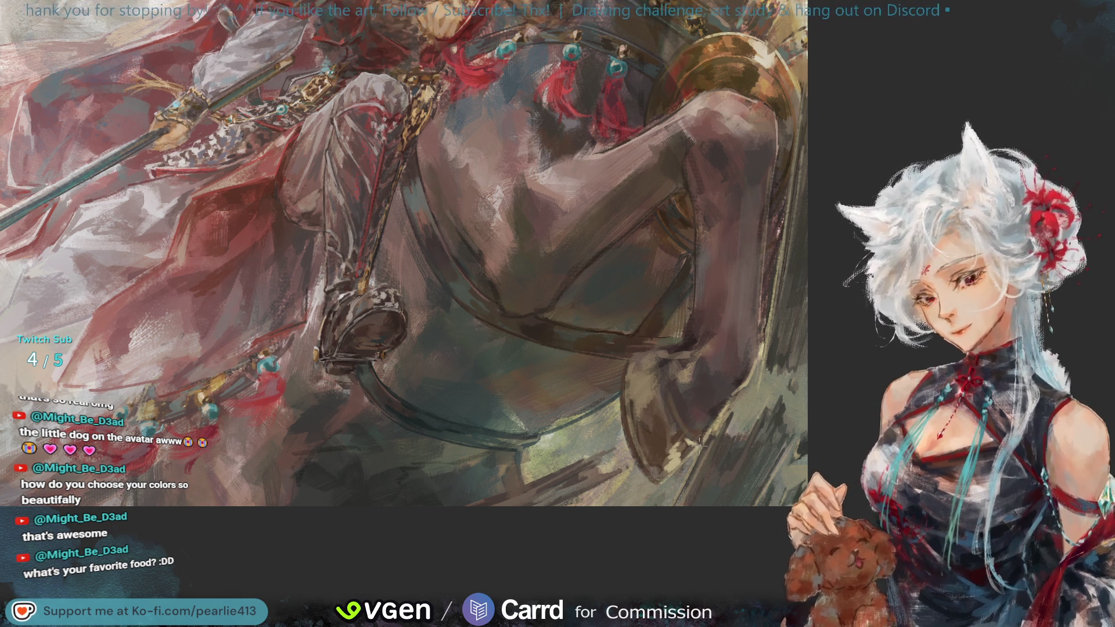
- Fit the full battle scene on screen with Ctrl+0
key("ctrl+0")
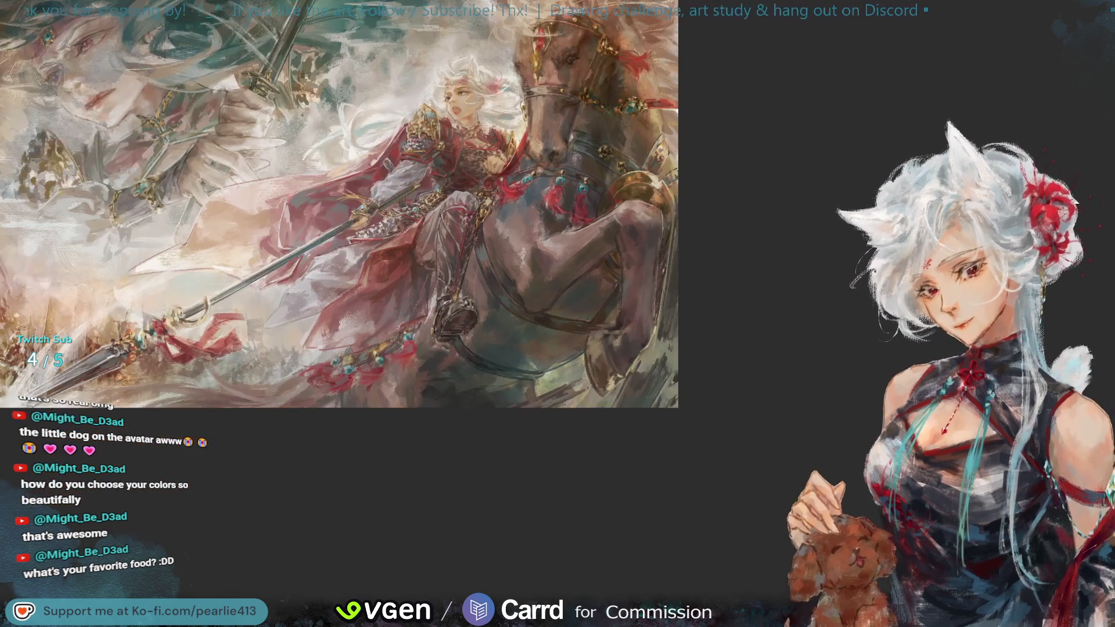
- Mirror the canvas, zoom in on the rider and horse, then flip back to normal
key("m")
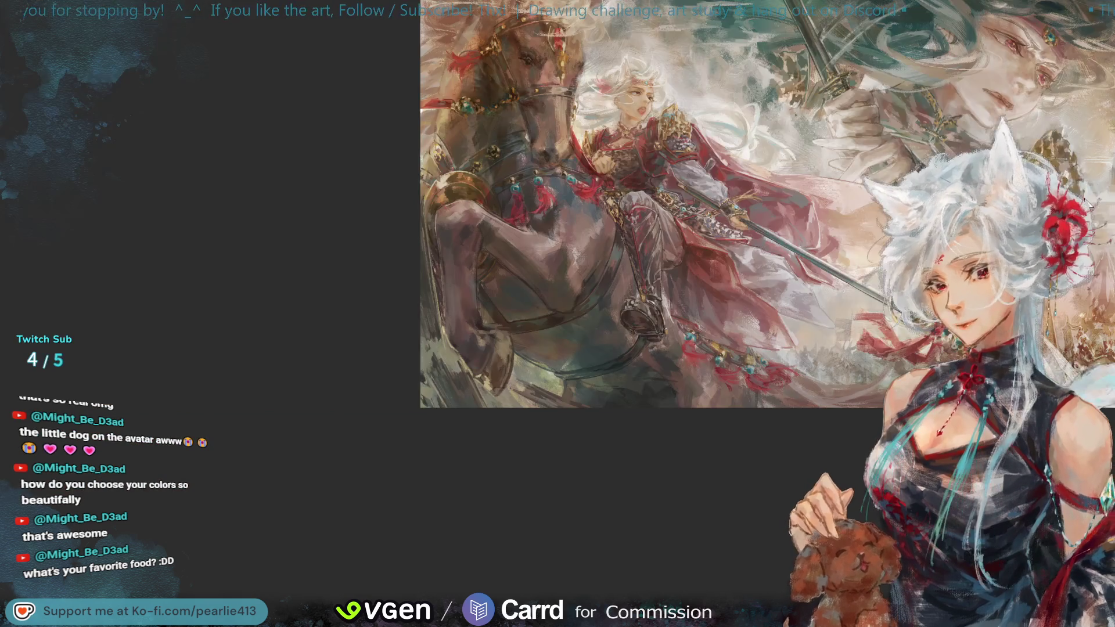
key("ctrl+plus")
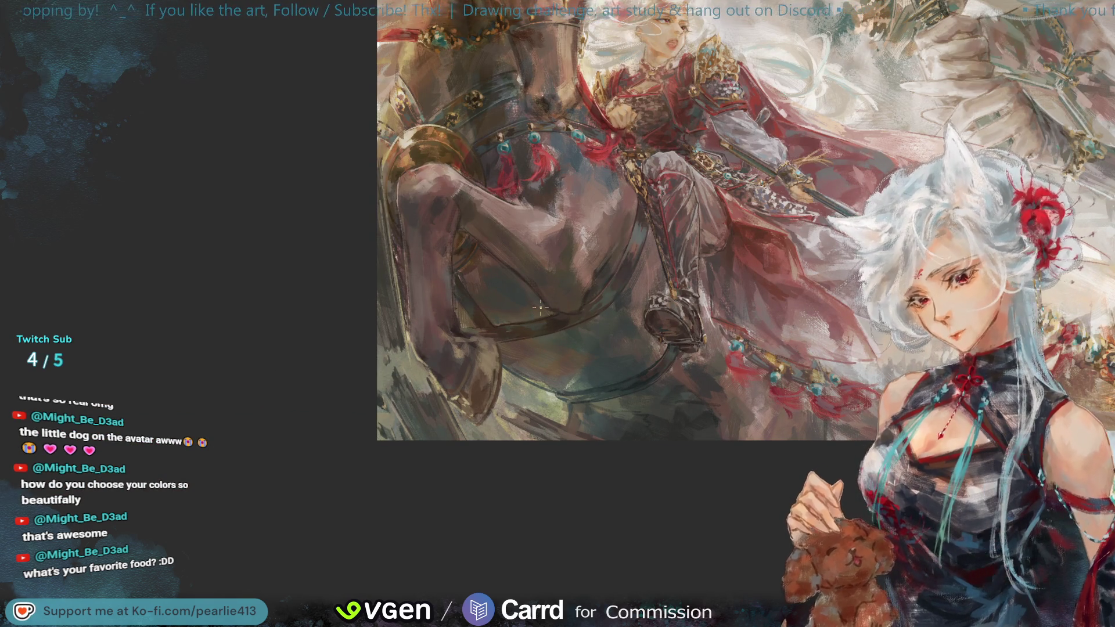
key("m")
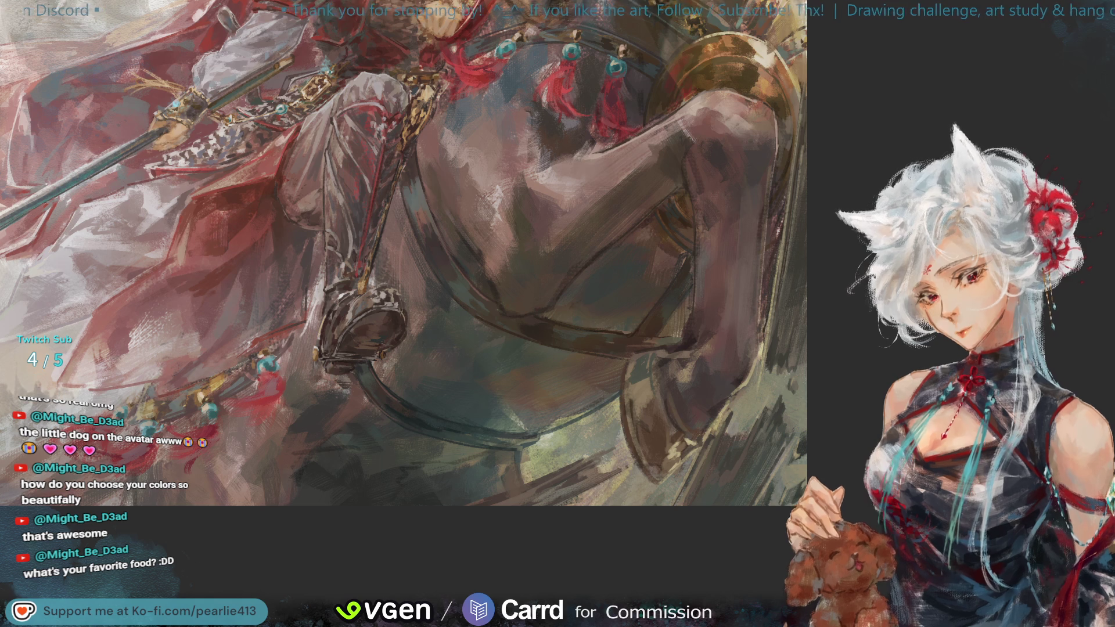
- Sample a paint colour, mirror to check composition, then fit the whole canvas with Ctrl+0
mouse_move(684, 420)
left_mouse_down()
mouse_move(668, 421)
mouse_move(649, 395)
left_mouse_up()
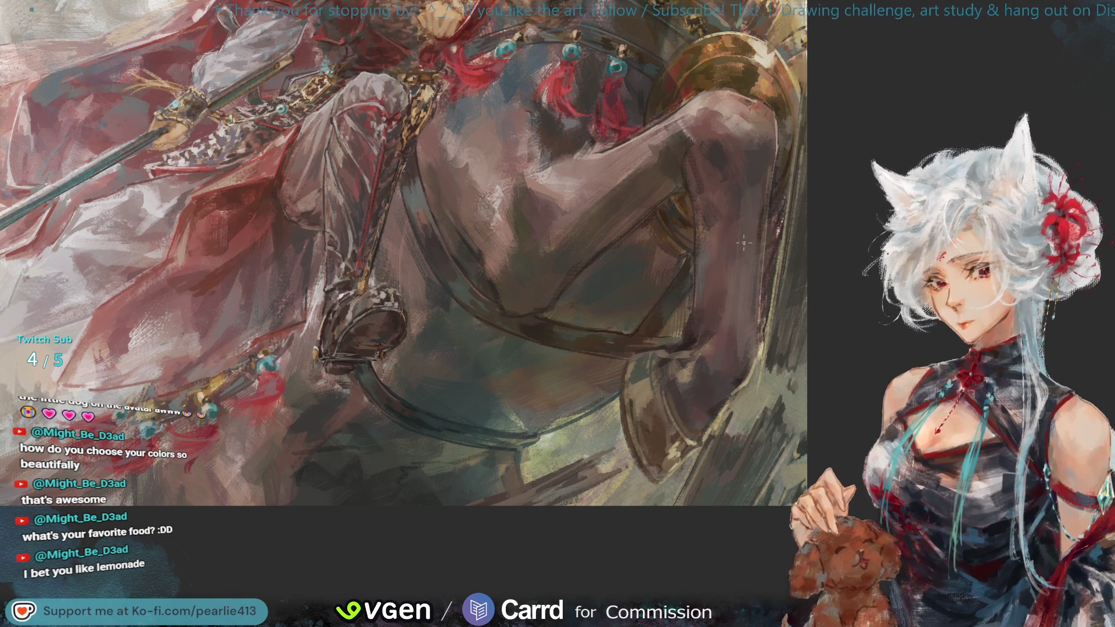
key("m")
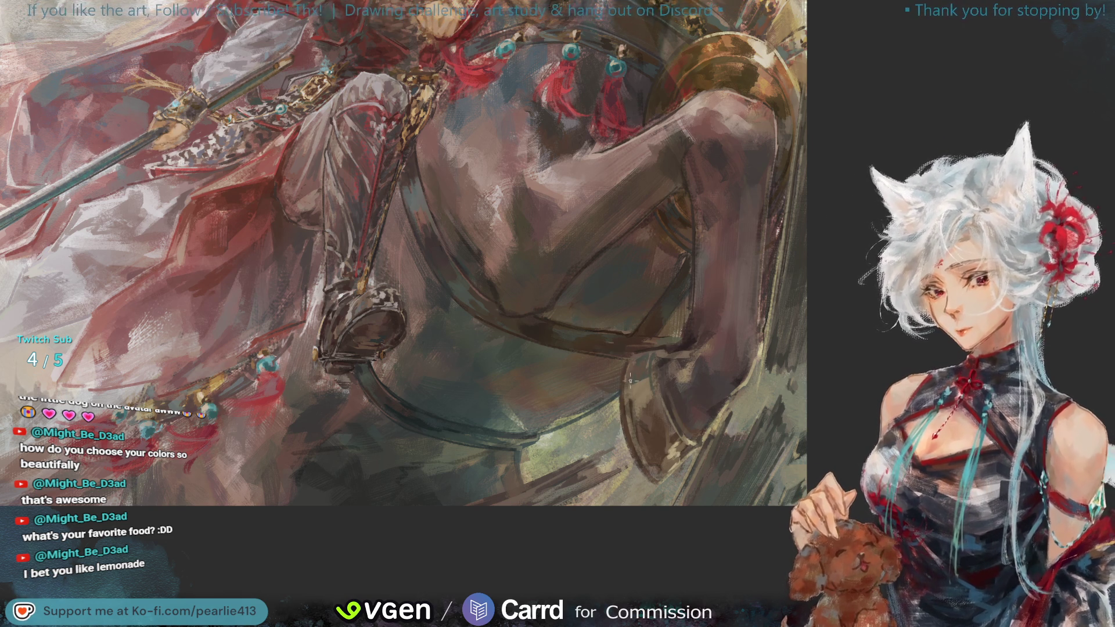
key("ctrl+0")
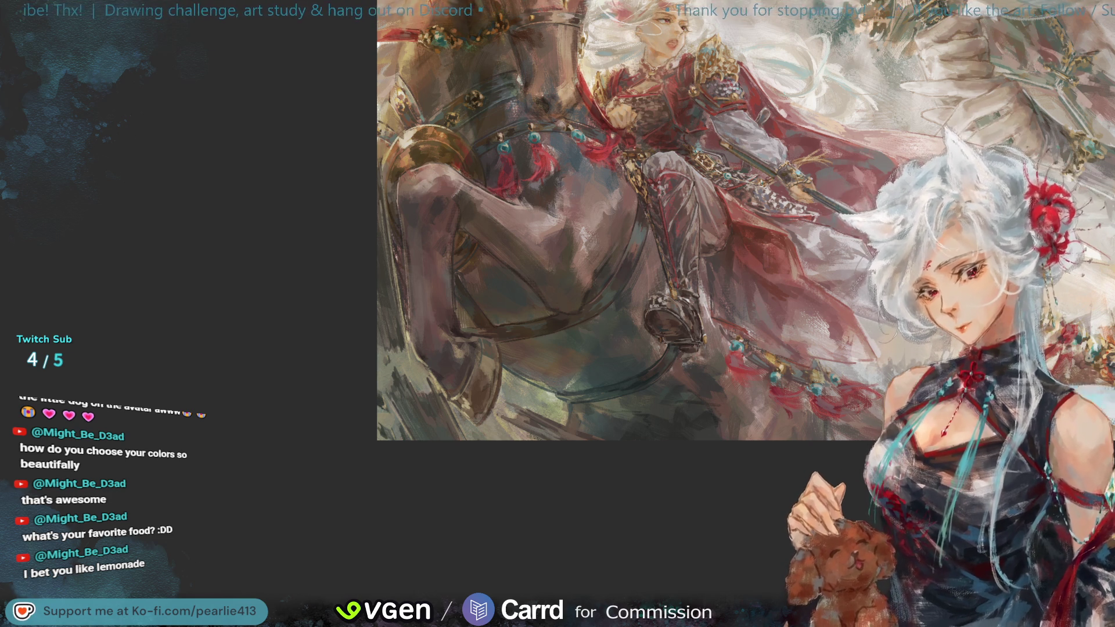
- Mirror and fit the canvas, then zoom and pan to frame rider, horse and looming face
key("h")
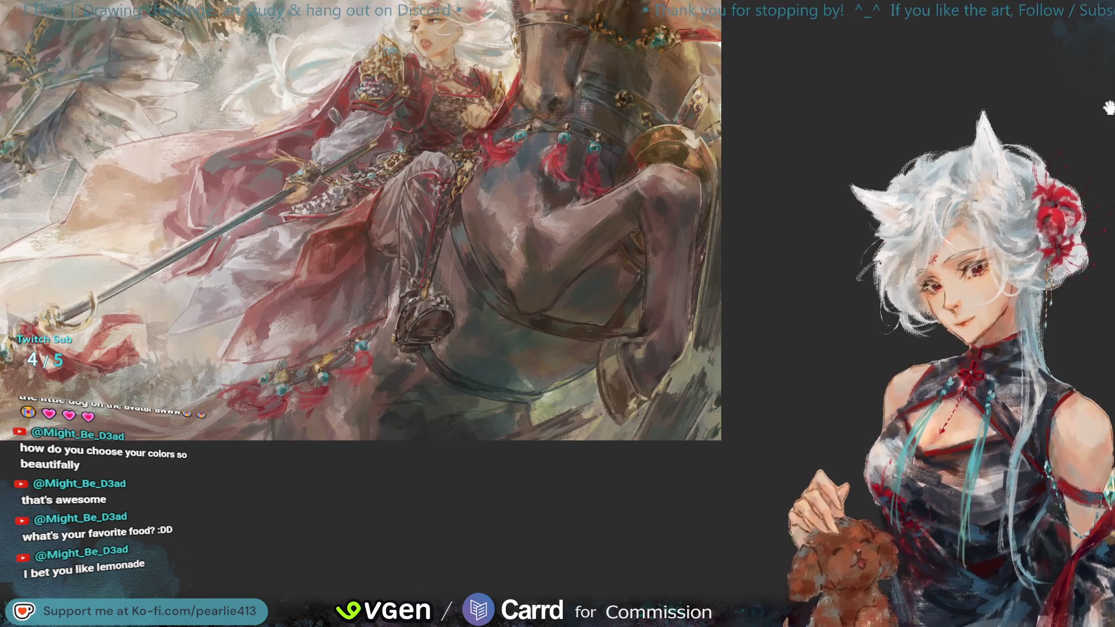
key("ctrl+0")
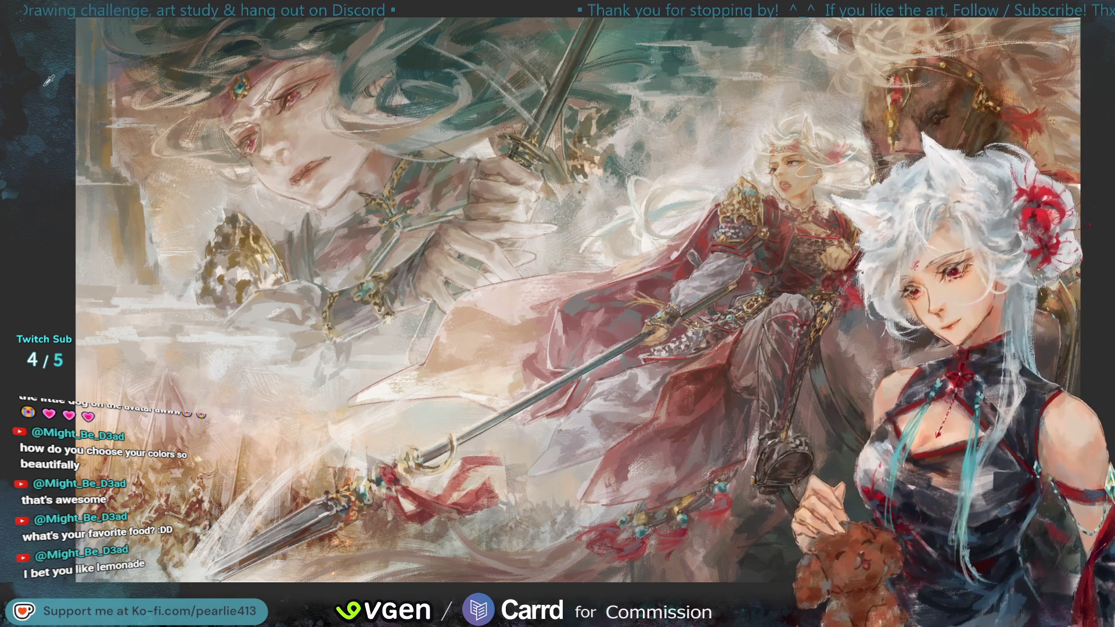
key("ctrl+plus")
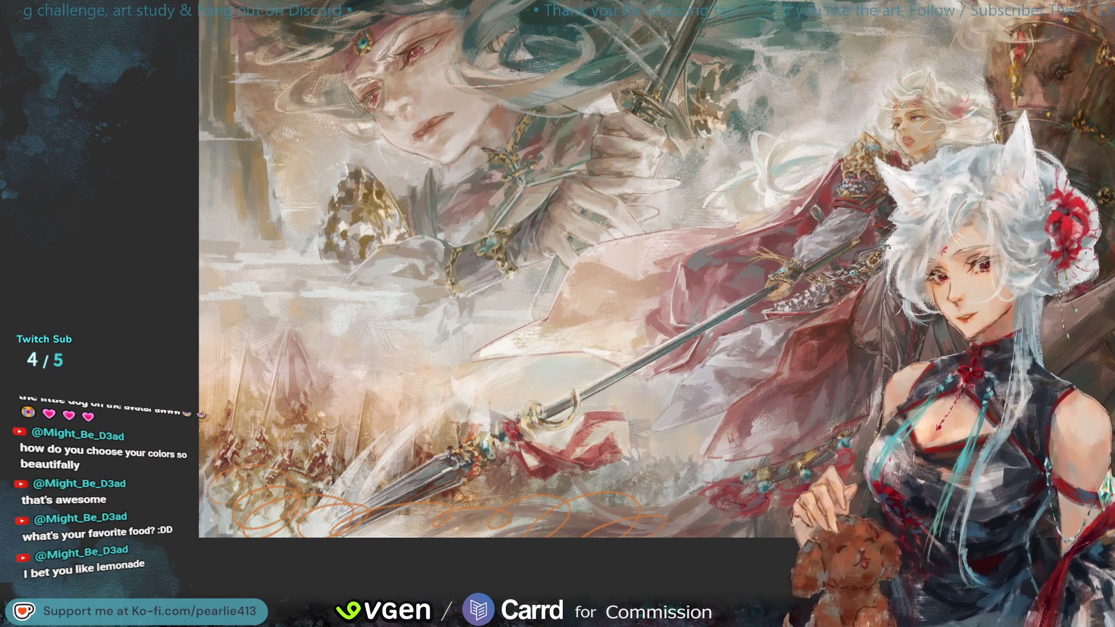
mouse_move(1114, 146)
left_mouse_down()
mouse_move(1103, 89)
mouse_move(976, 78)
left_mouse_up()
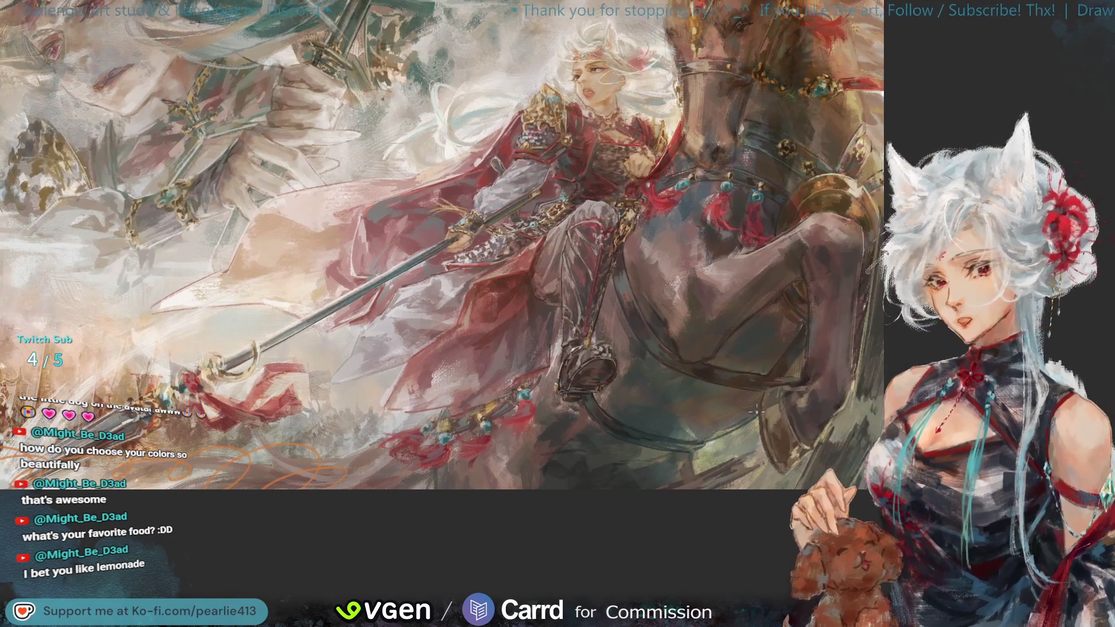
left_click_drag(1083, 100, 1081, 70)
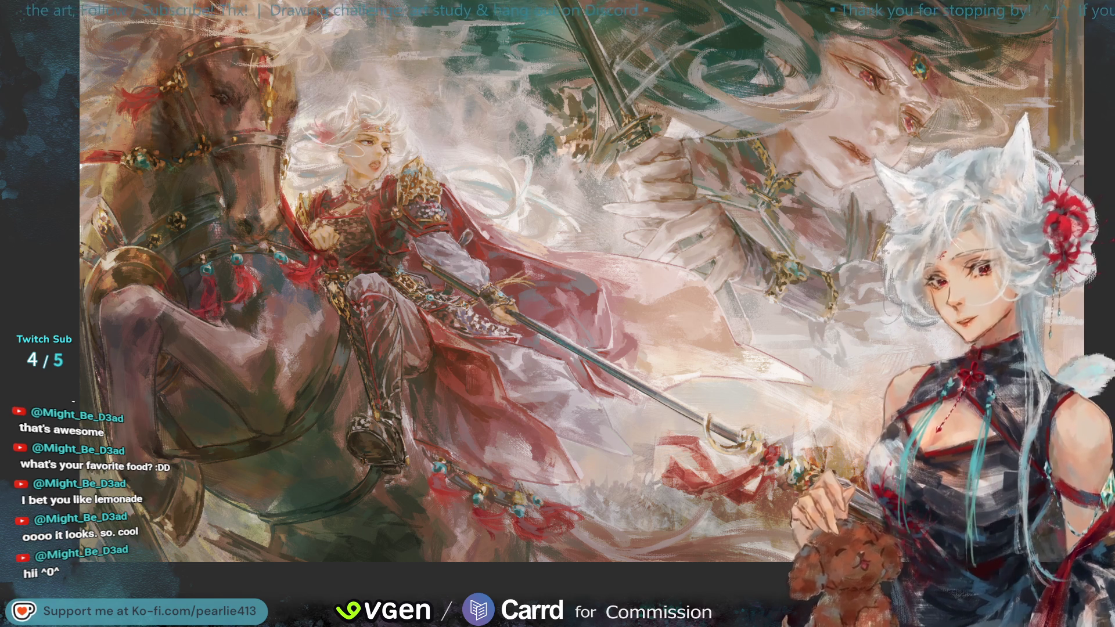
key("ctrl+minus")
- Centre the battle painting, shrink it to a small view, and mirror it horizontally
mouse_move(1030, 94)
left_mouse_down()
mouse_move(1034, 112)
mouse_move(1085, 129)
left_mouse_up()
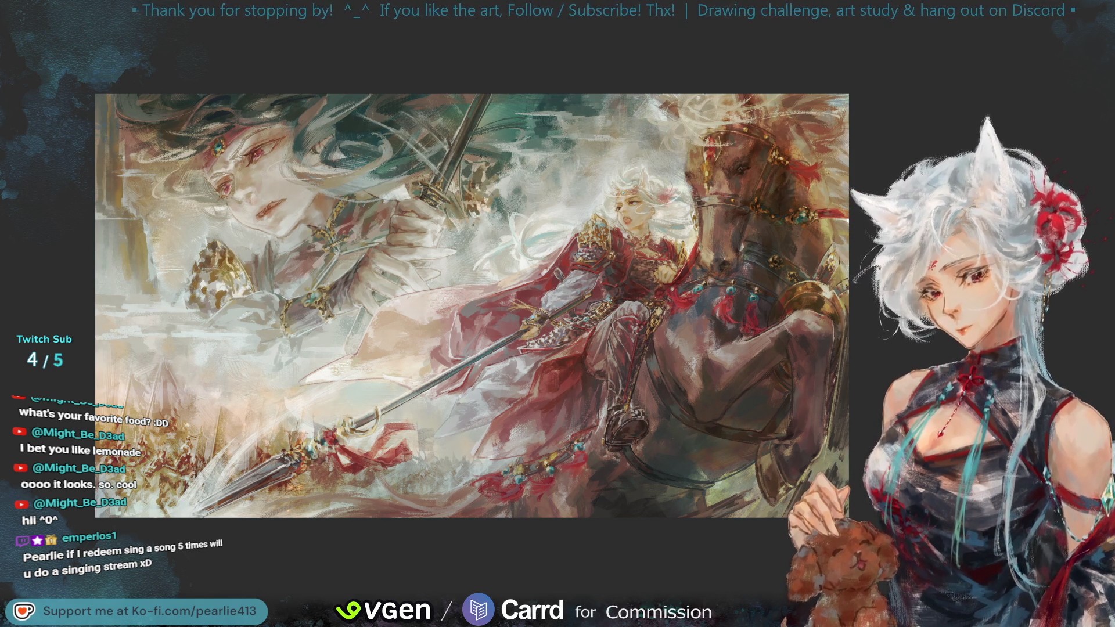
key("ctrl+minus")
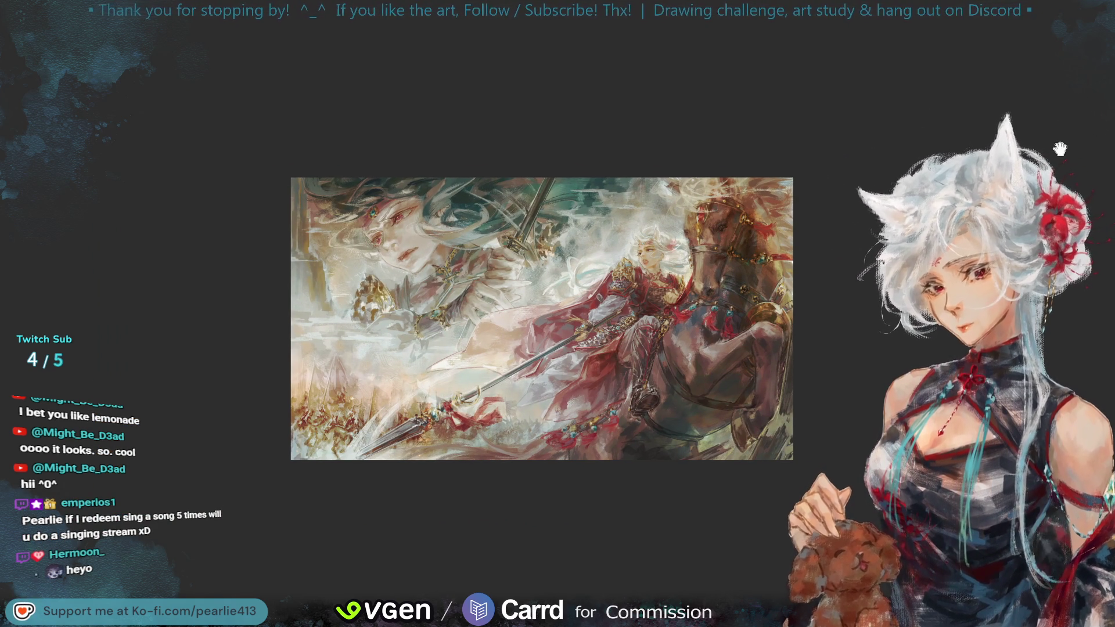
key("h")
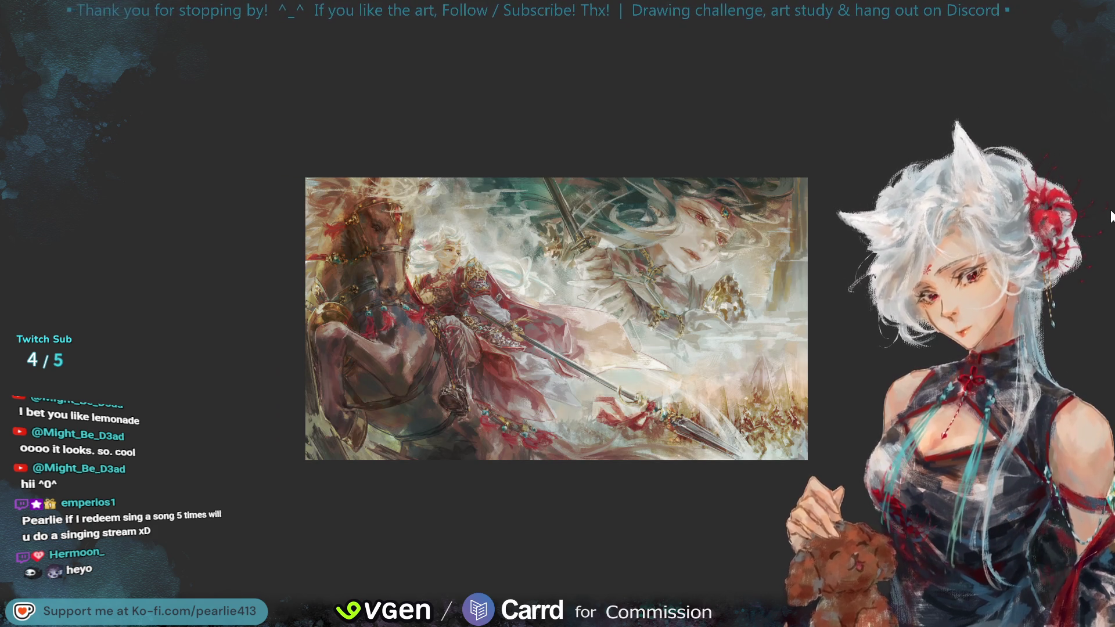